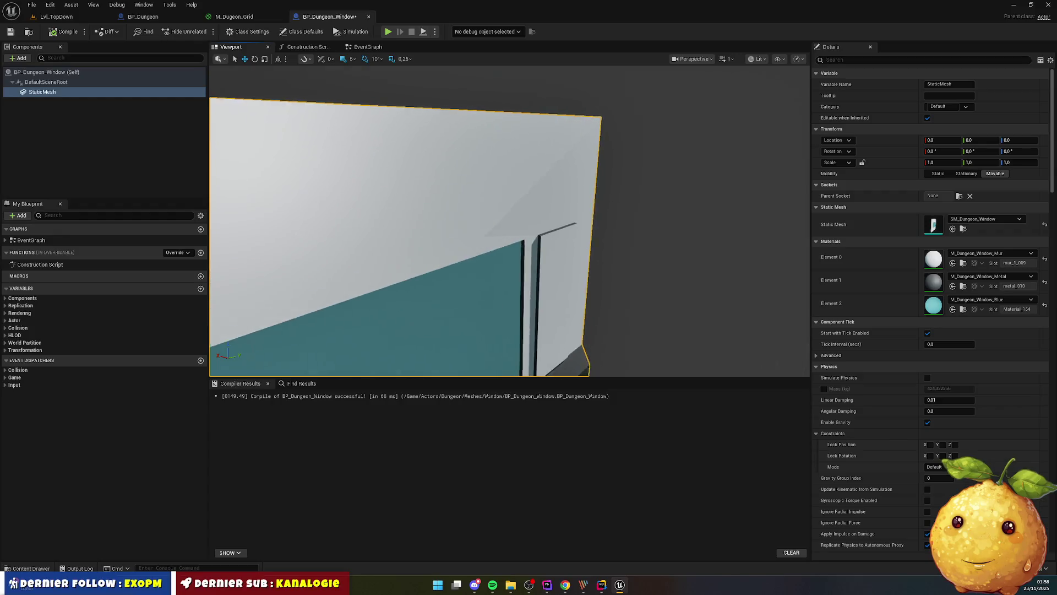
Zoom and orbit around the window mesh, then open the Window folder in the Content Drawer
{"action": "left_click_drag", "start_coordinate": [491, 196], "coordinate": [492, 195]}
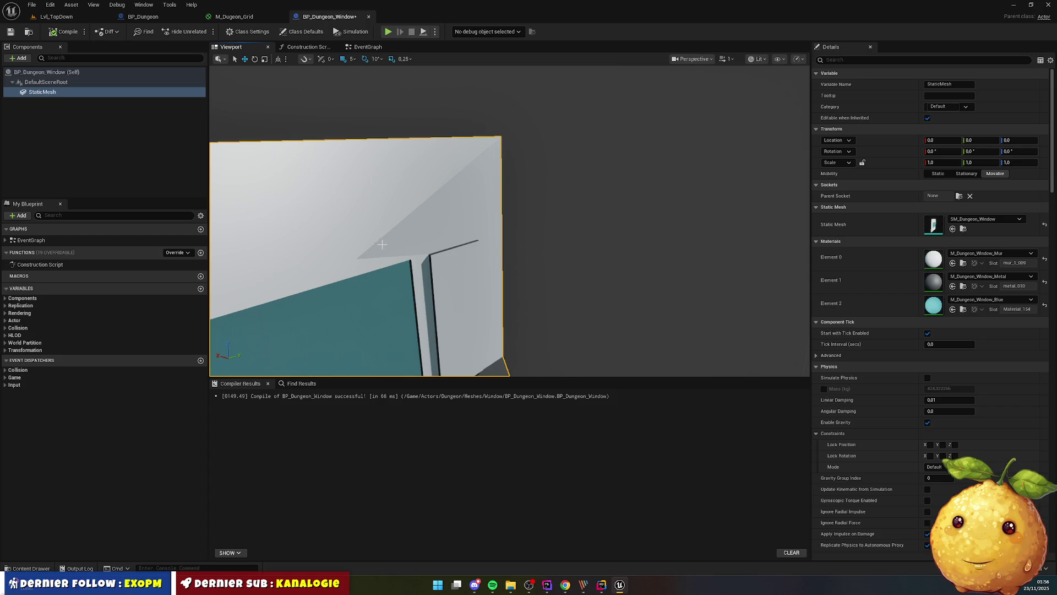
{"action": "left_click_drag", "start_coordinate": [554, 225], "coordinate": [553, 226]}
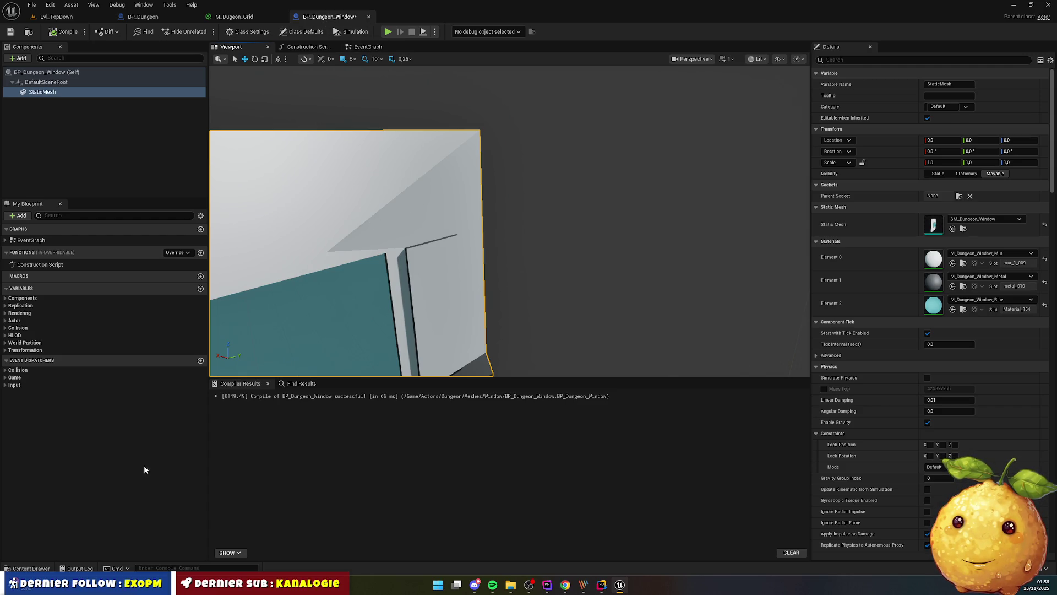
{"action": "left_click", "coordinate": [29, 568]}
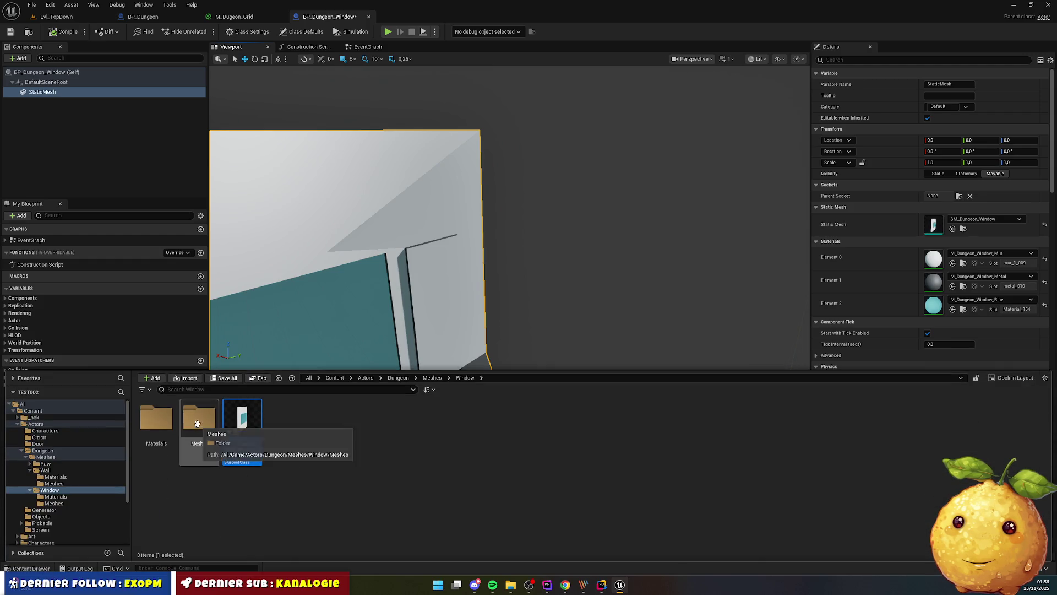
Open the SM_Dungeon_Window mesh from the Window Meshes folder and orbit around it
{"action": "double_click", "coordinate": [156, 417]}
{"action": "key", "text": "alt+Left"}
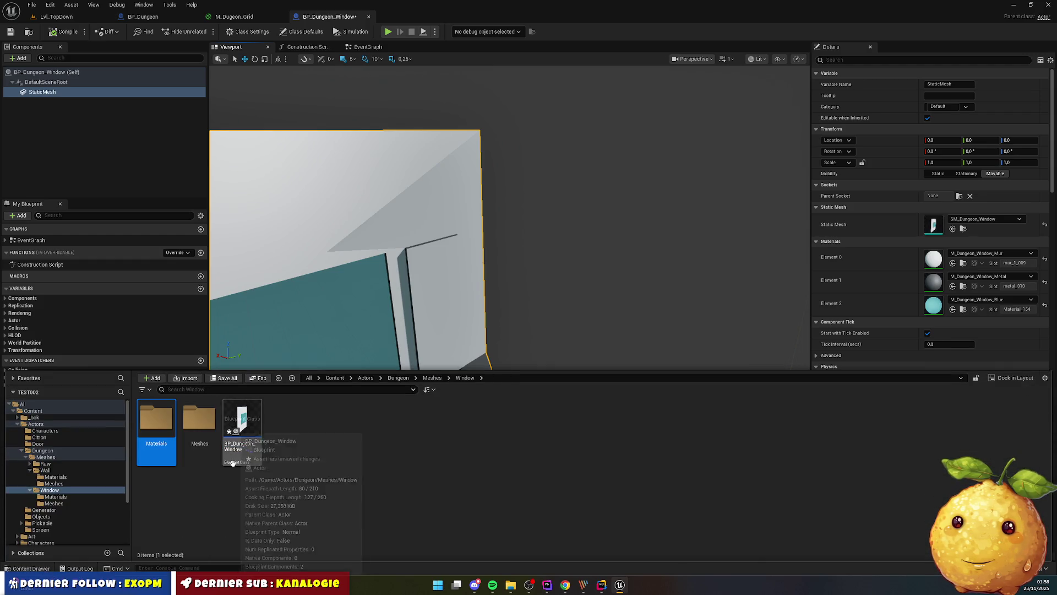
{"action": "double_click", "coordinate": [200, 417]}
{"action": "double_click", "coordinate": [165, 420]}
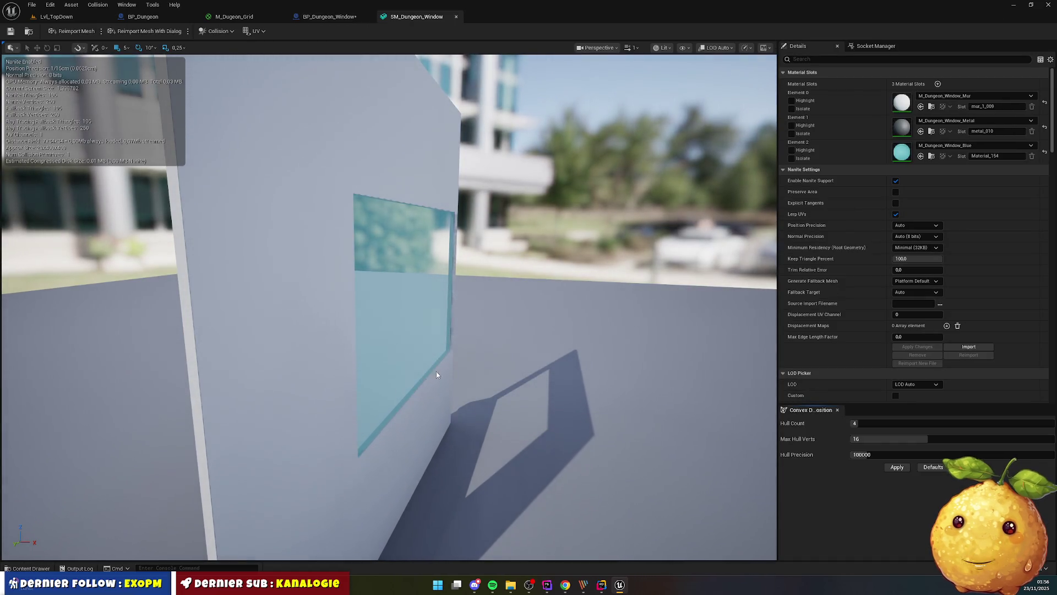
{"action": "mouse_move", "coordinate": [556, 380]}
{"action": "left_mouse_down"}
{"action": "mouse_move", "coordinate": [589, 380]}
{"action": "mouse_move", "coordinate": [462, 365]}
{"action": "mouse_move", "coordinate": [460, 402]}
{"action": "mouse_move", "coordinate": [433, 416]}
{"action": "mouse_move", "coordinate": [444, 404]}
{"action": "mouse_move", "coordinate": [410, 399]}
{"action": "mouse_move", "coordinate": [410, 386]}
{"action": "mouse_move", "coordinate": [415, 406]}
{"action": "left_mouse_up"}
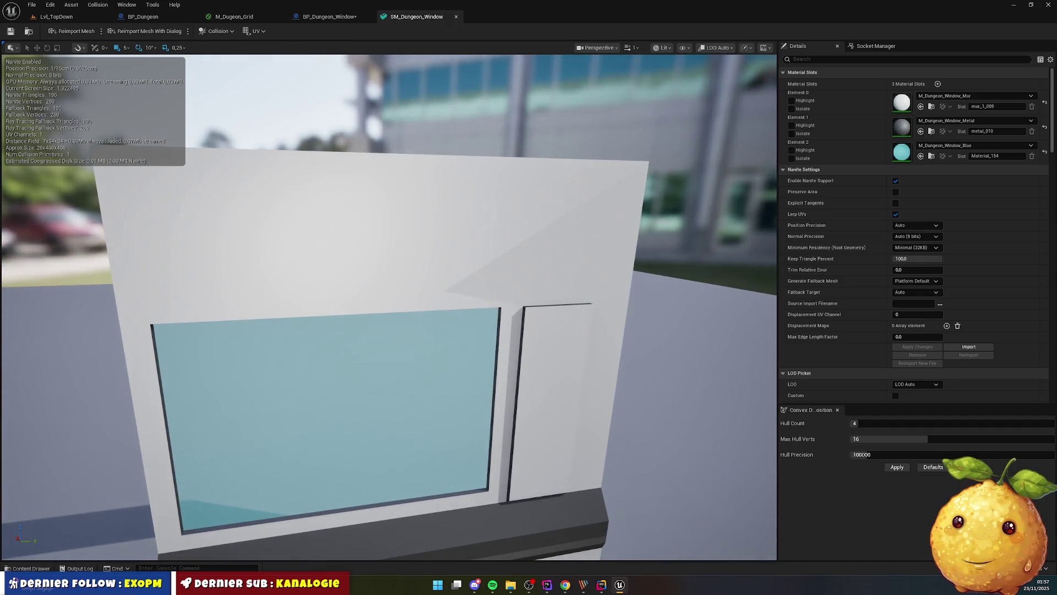
Remove the mesh's collision, add a box simplified collision, save and close the editor
{"action": "left_click", "coordinate": [226, 32]}
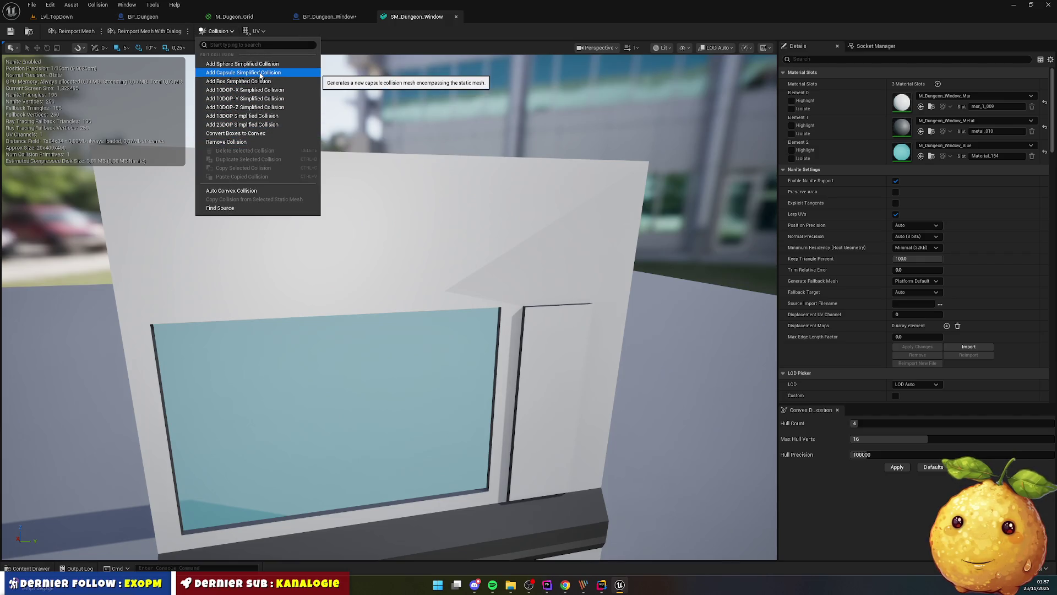
{"action": "left_click", "coordinate": [246, 142]}
{"action": "left_click", "coordinate": [227, 31]}
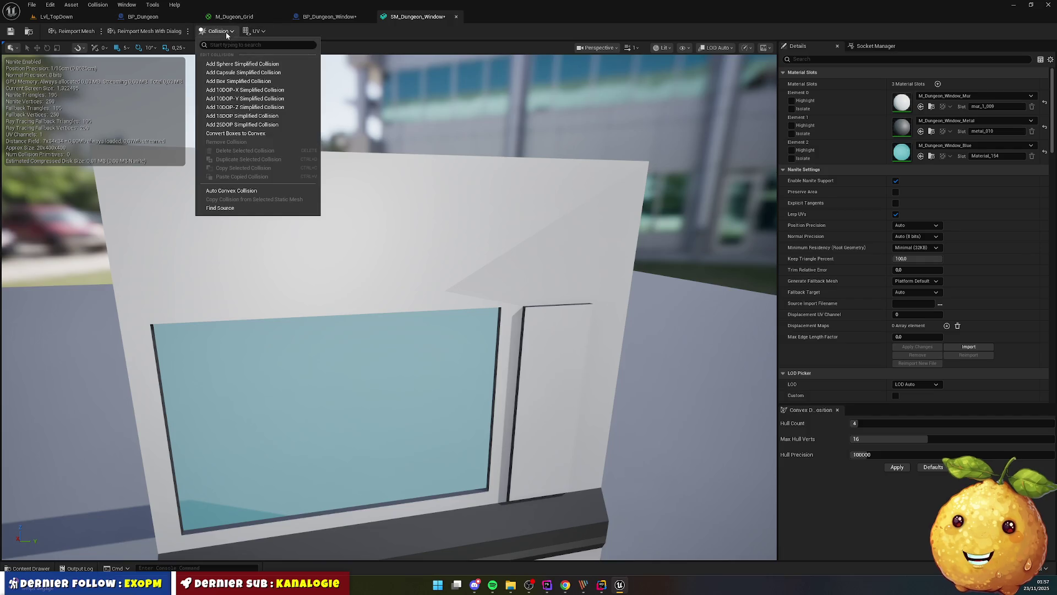
{"action": "left_click", "coordinate": [243, 81]}
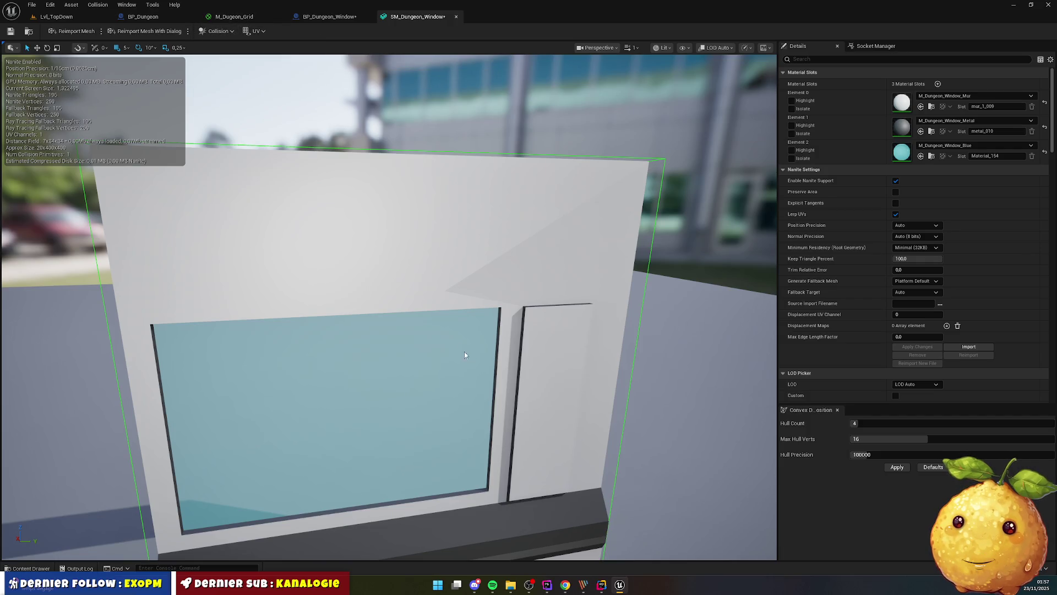
{"action": "left_click", "coordinate": [11, 33]}
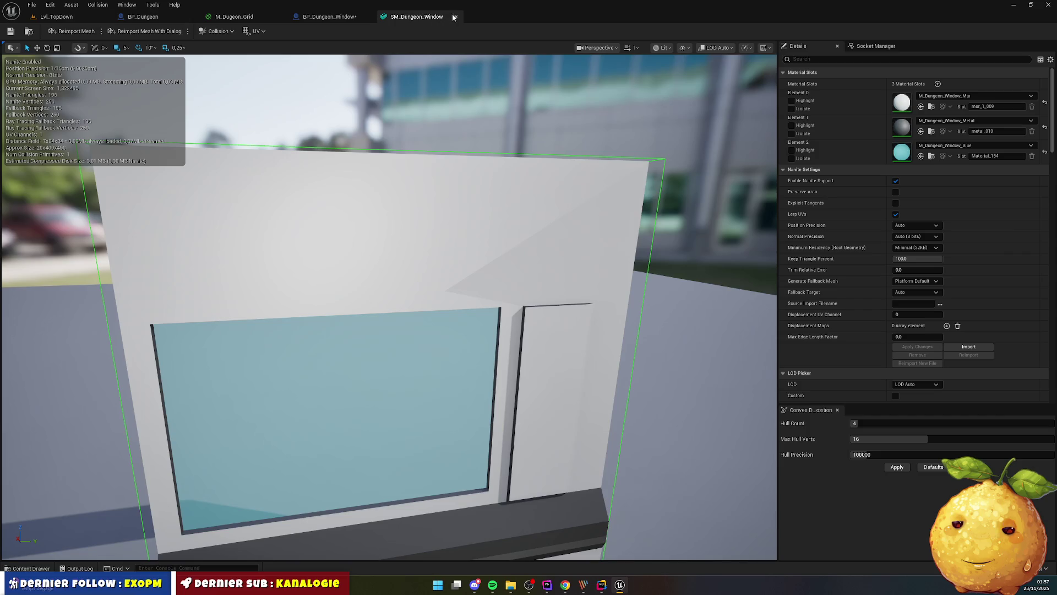
{"action": "left_click", "coordinate": [454, 17]}
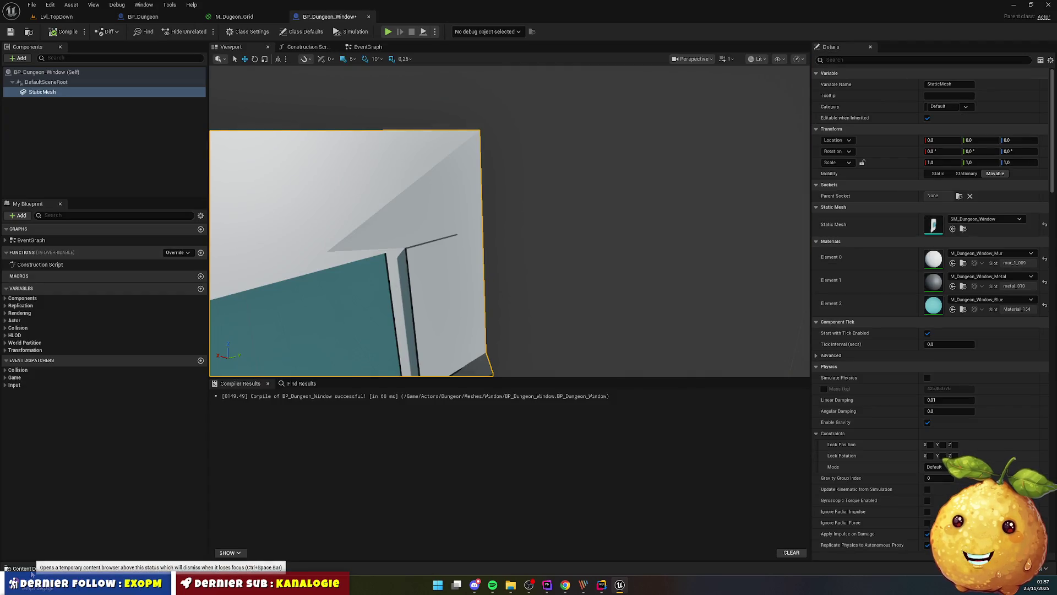
Create a new folder named Pilar under the dungeon Meshes folder
{"action": "left_click", "coordinate": [28, 568]}
{"action": "left_click", "coordinate": [463, 379]}
{"action": "left_click", "coordinate": [432, 378]}
{"action": "right_click", "coordinate": [329, 480]}
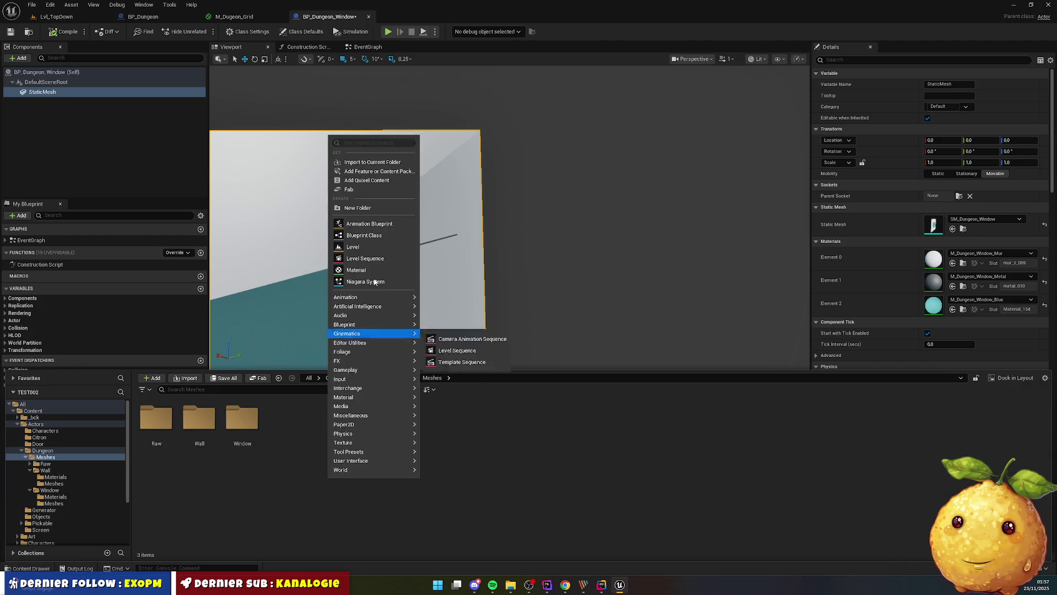
{"action": "left_click", "coordinate": [378, 208]}
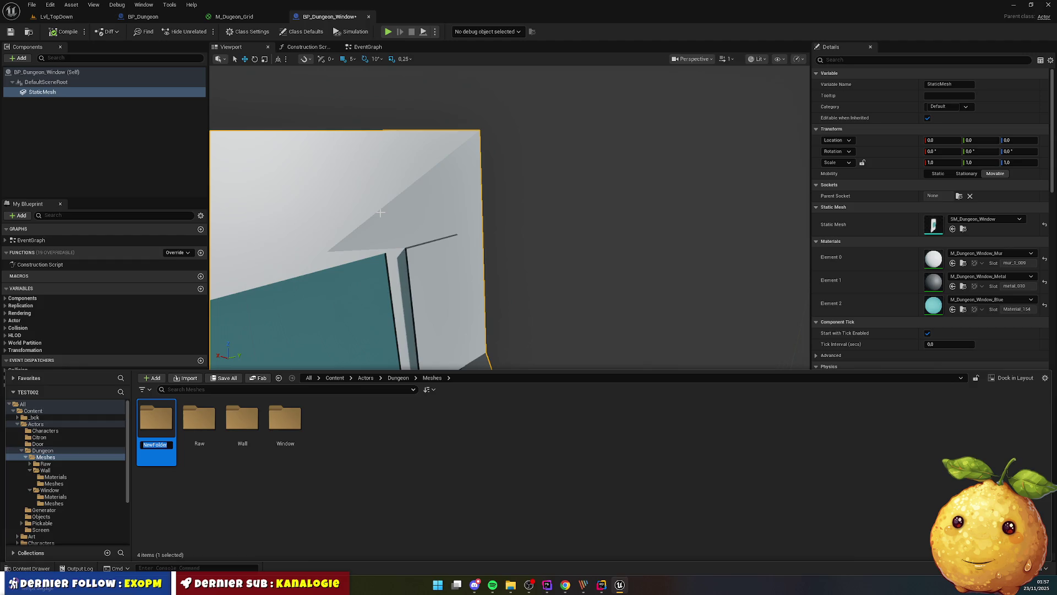
{"action": "key", "text": "Return"}
{"action": "key", "text": "Return"}
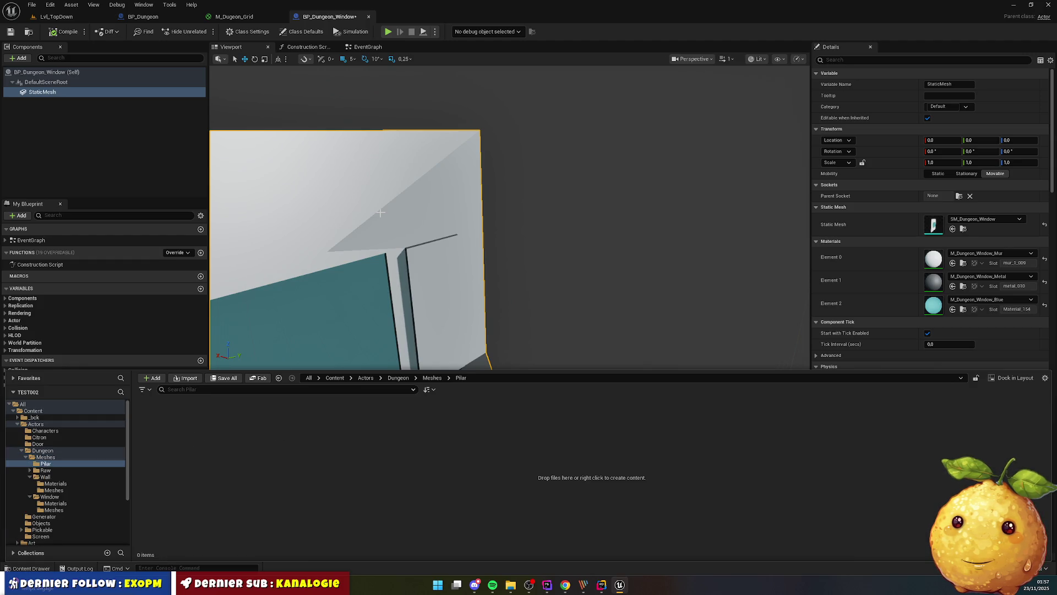
Select the copied blueprint inside Pilar and start renaming it to BP_Dungeon_Pilar
{"action": "left_click", "coordinate": [177, 363]}
{"action": "left_click", "coordinate": [35, 570]}
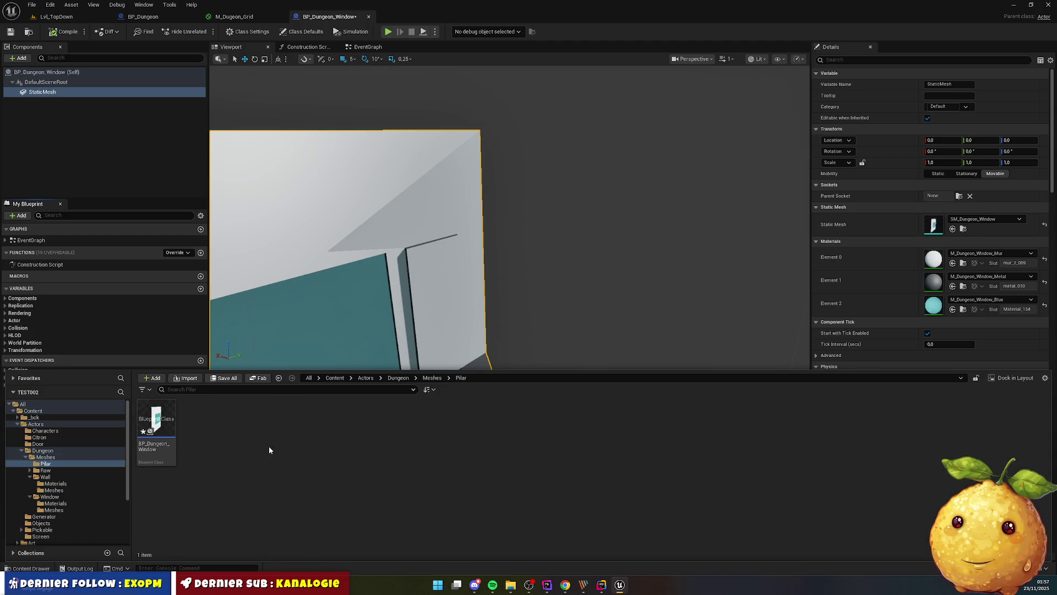
{"action": "left_click", "coordinate": [160, 427]}
{"action": "key", "text": "F2"}
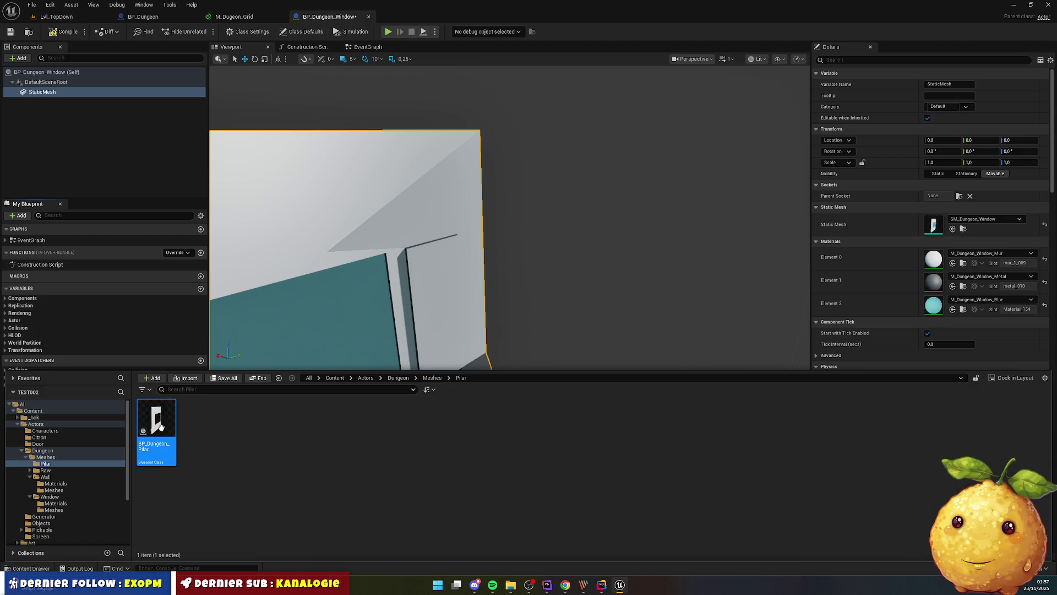
Confirm the name BP_Dungeon_Pilar and create Materials and Meshes folders inside Pilar
{"action": "left_click", "coordinate": [256, 454]}
{"action": "right_click", "coordinate": [256, 453]}
{"action": "left_click", "coordinate": [282, 189]}
{"action": "type", "text": "Materials"}
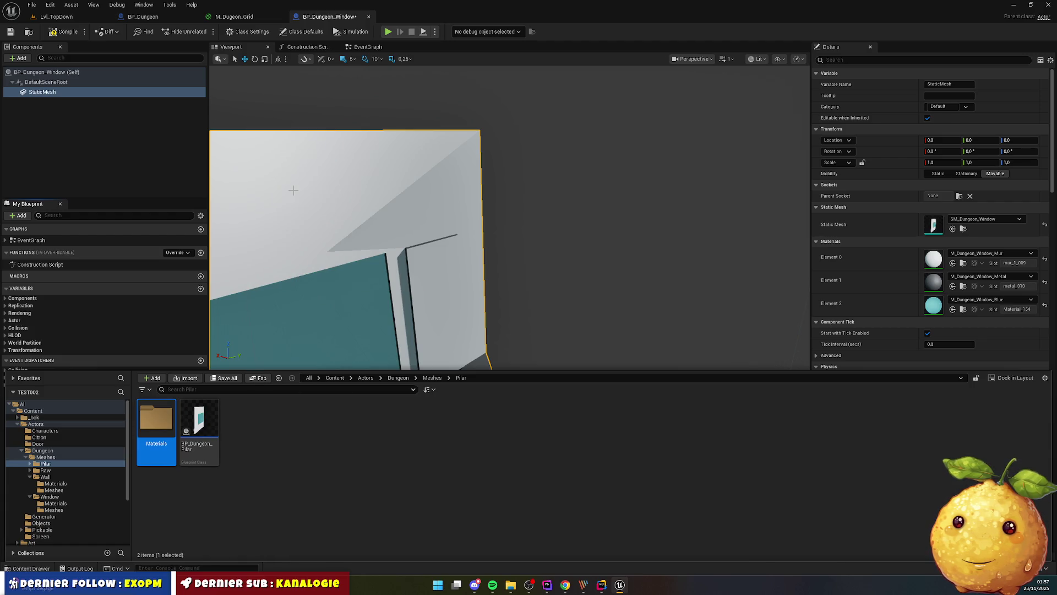
{"action": "right_click", "coordinate": [316, 417]}
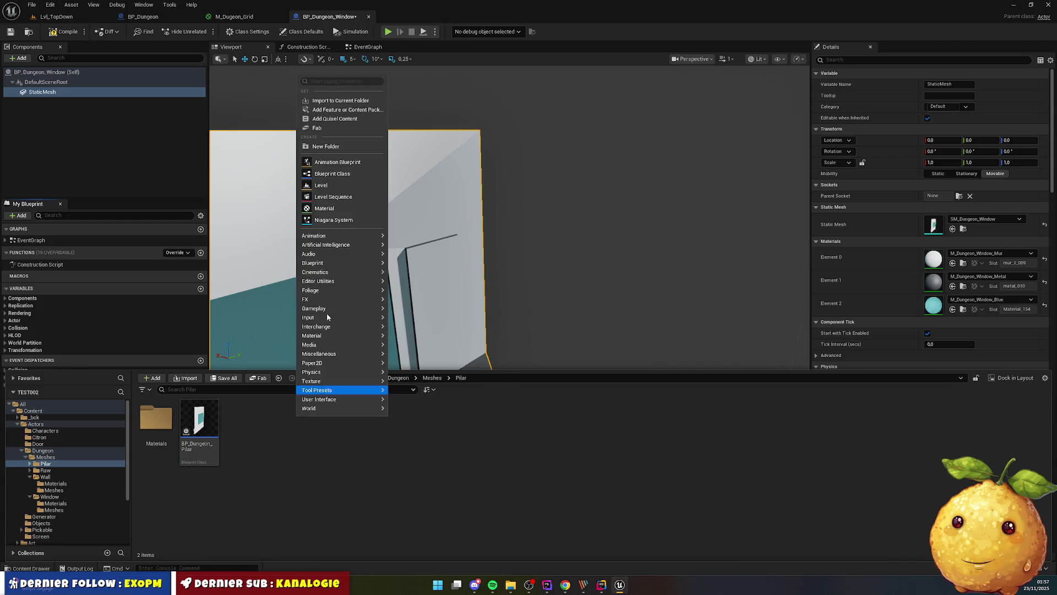
{"action": "left_click", "coordinate": [335, 152]}
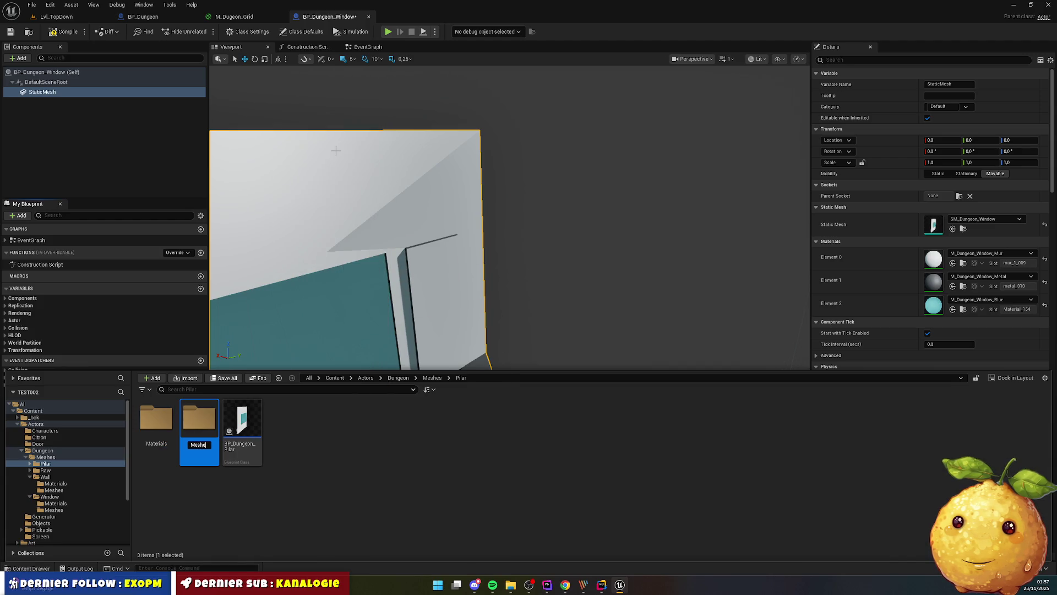
Import the pillier_PROPRE_v1 model file into the Pilar folder
{"action": "right_click", "coordinate": [311, 459]}
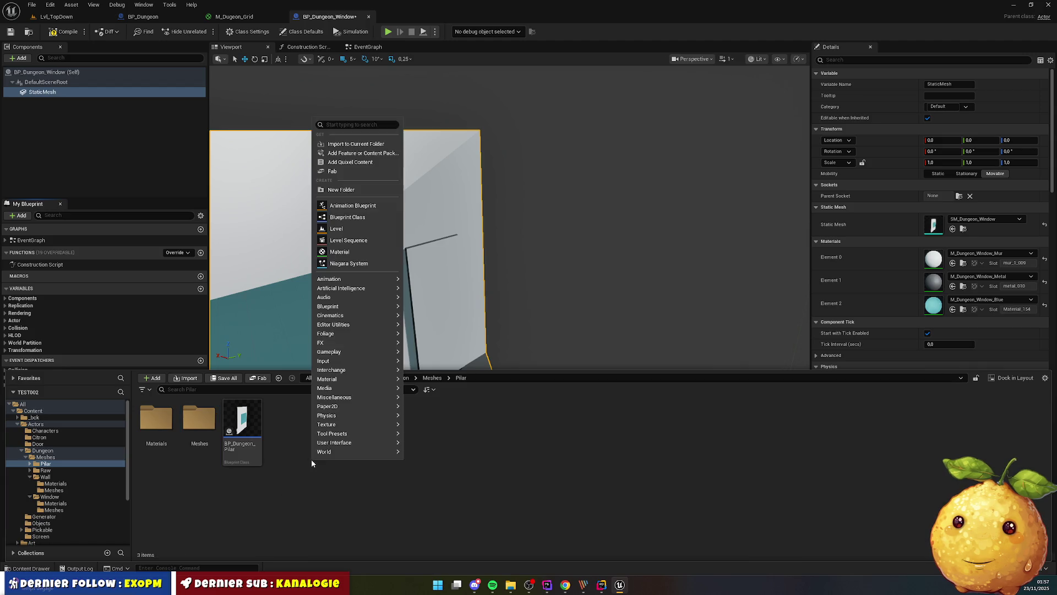
{"action": "left_click", "coordinate": [375, 147]}
{"action": "double_click", "coordinate": [341, 167]}
{"action": "left_click", "coordinate": [629, 418]}
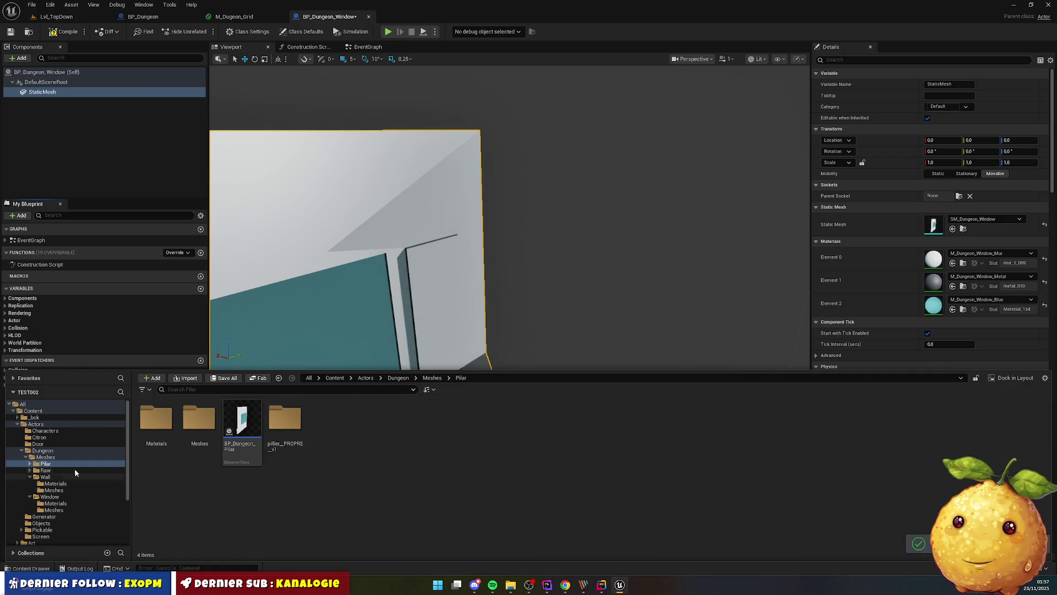
Move the metal and mur materials into Pilar/Materials and the pillar mesh into Pilar/Meshes
{"action": "left_click", "coordinate": [30, 464]}
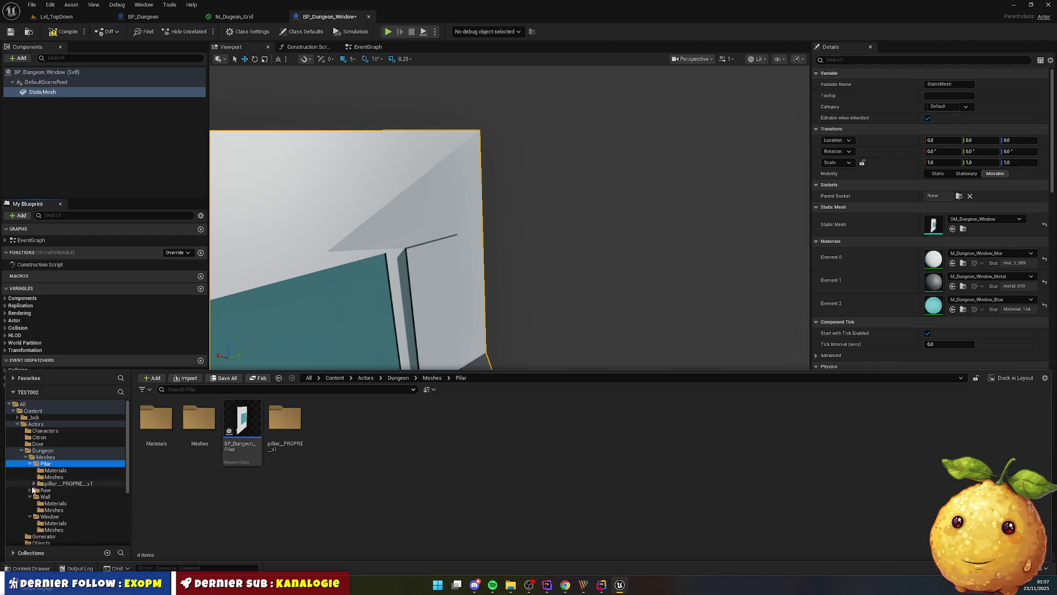
{"action": "left_click", "coordinate": [34, 484]}
{"action": "left_click", "coordinate": [53, 490]}
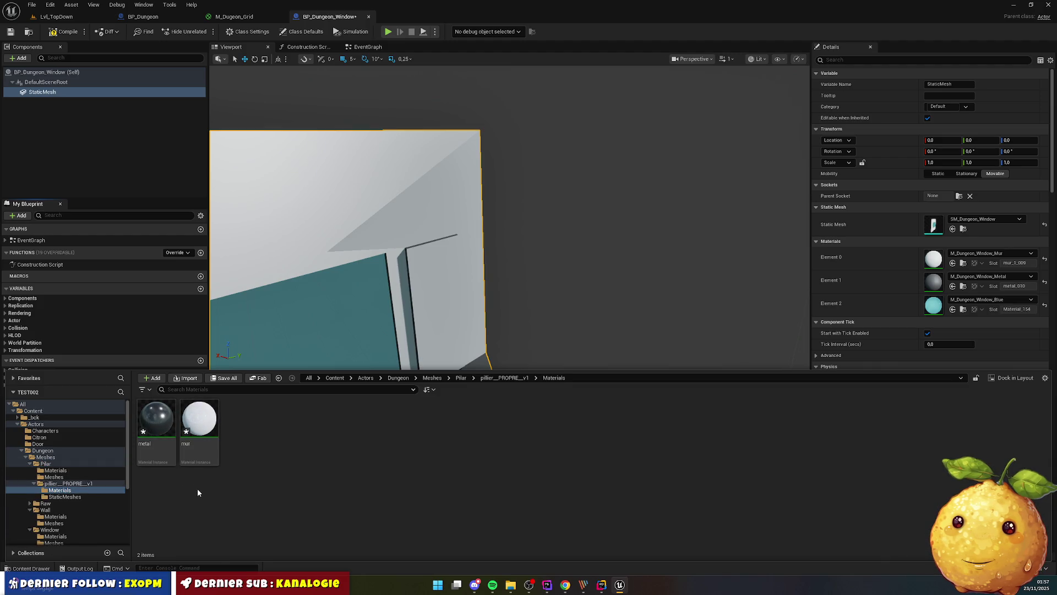
{"action": "left_click", "coordinate": [159, 445]}
{"action": "key", "text": "ctrl+a"}
{"action": "mouse_move", "coordinate": [159, 445]}
{"action": "left_mouse_down"}
{"action": "mouse_move", "coordinate": [66, 484]}
{"action": "mouse_move", "coordinate": [69, 471]}
{"action": "left_mouse_up"}
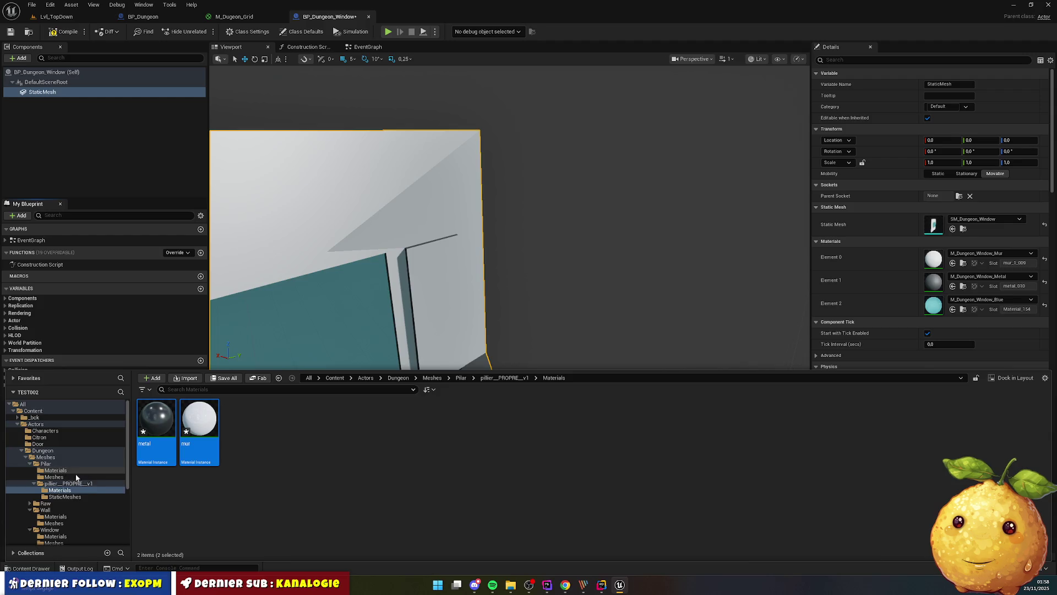
{"action": "left_click", "coordinate": [87, 489]}
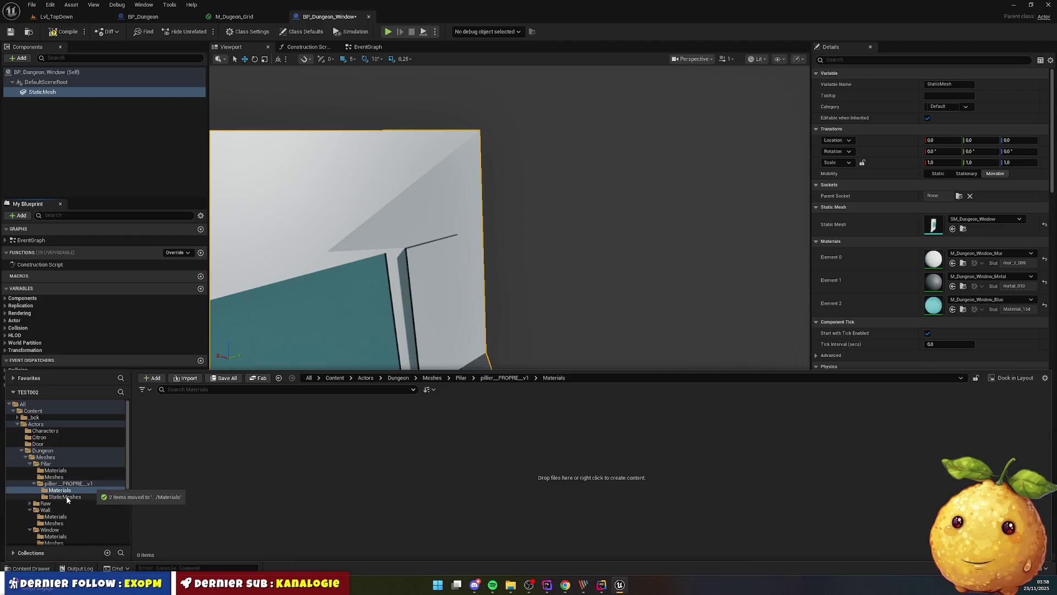
{"action": "left_click", "coordinate": [65, 496]}
{"action": "mouse_move", "coordinate": [157, 435]}
{"action": "left_mouse_down"}
{"action": "mouse_move", "coordinate": [75, 483]}
{"action": "mouse_move", "coordinate": [54, 476]}
{"action": "left_mouse_up"}
{"action": "left_click", "coordinate": [100, 496]}
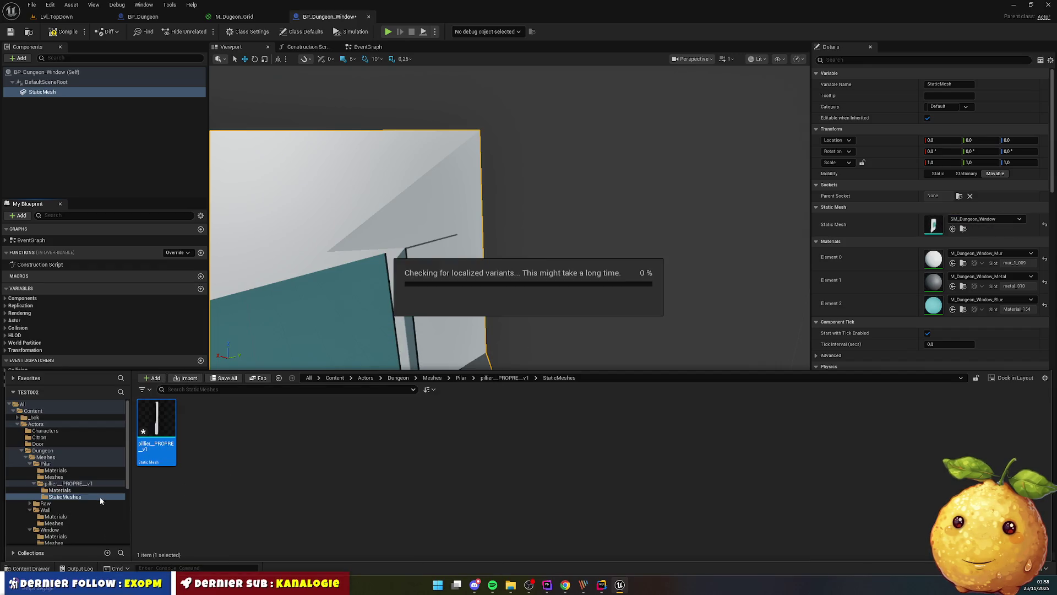
Delete the empty imported Materials and StaticMeshes folders and the leftover pillier_PROPRE_v1 folder
{"action": "left_click", "coordinate": [102, 490]}
{"action": "left_click", "coordinate": [64, 496], "text": "ctrl"}
{"action": "key", "text": "Delete"}
{"action": "left_click", "coordinate": [150, 524]}
{"action": "left_click", "coordinate": [104, 484]}
{"action": "key", "text": "Delete"}
{"action": "left_click", "coordinate": [138, 508]}
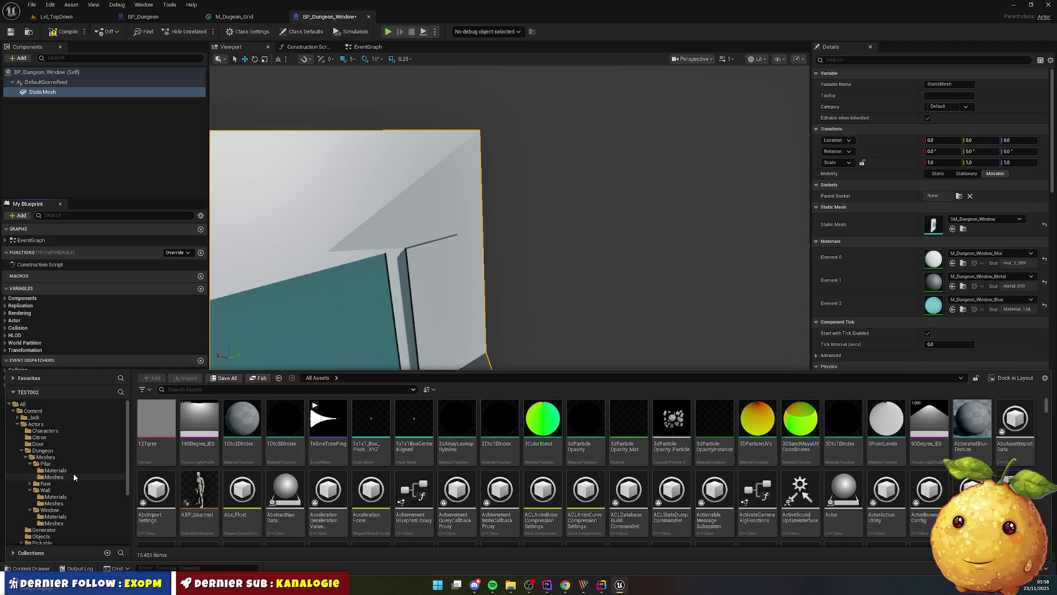
Rename the pillar mesh in Pilar/Meshes to SM_Dungeon_Pilar
{"action": "double_click", "coordinate": [189, 421]}
{"action": "left_click", "coordinate": [156, 421]}
{"action": "key", "text": "F2"}
{"action": "type", "text": "SM"}
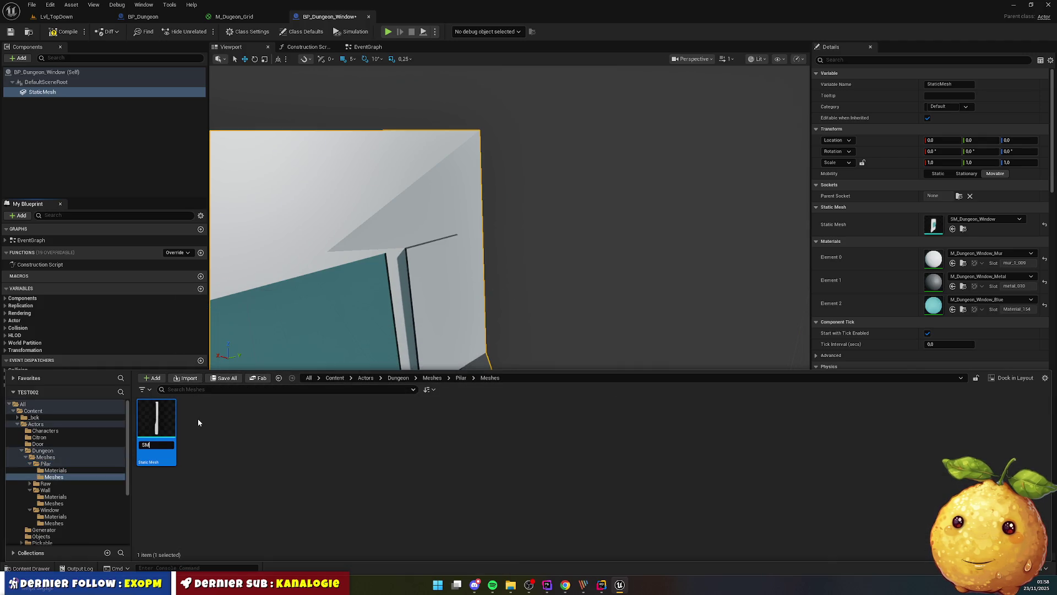
{"action": "type", "text": "Dungeon"}
{"action": "key", "text": "Home"}
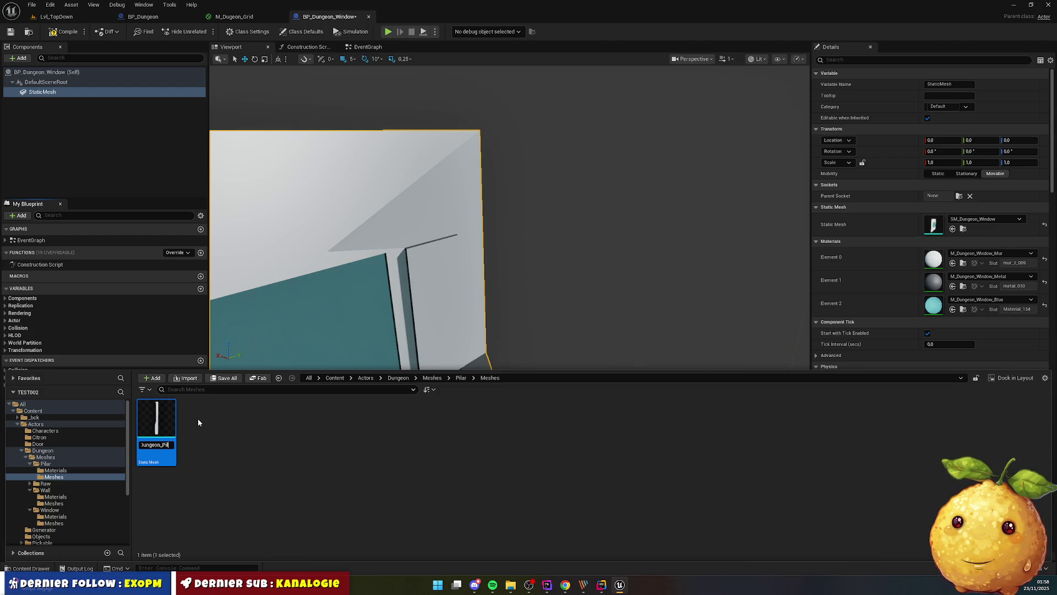
{"action": "key", "text": "Return"}
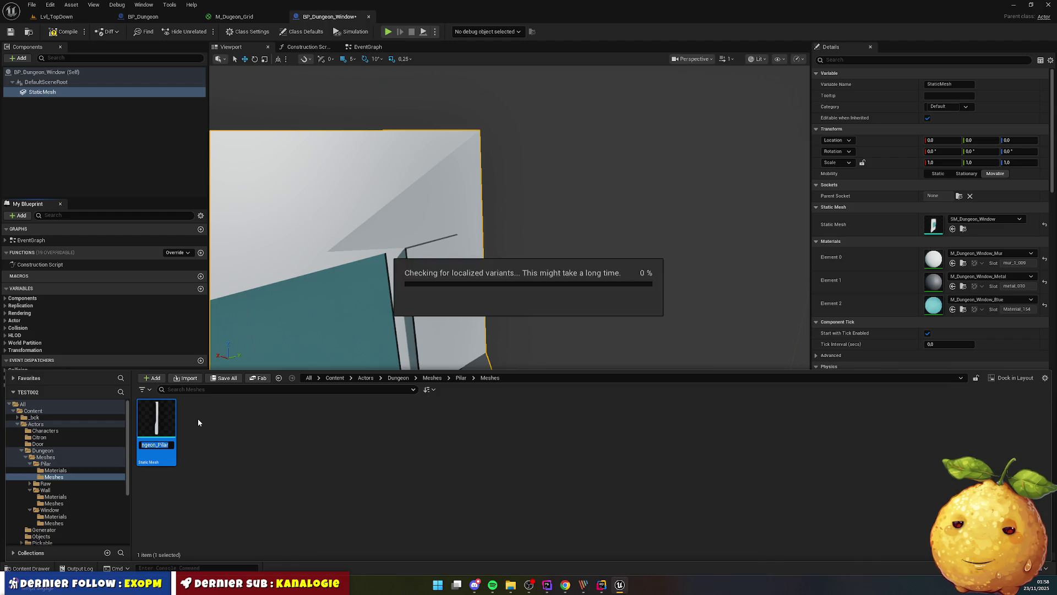
{"action": "left_click", "coordinate": [291, 506]}
Open Pilar's Materials folder and rename the metal material to M_Dungeon_Pilar_Metal
{"action": "key", "text": "alt+Left"}
{"action": "left_click", "coordinate": [165, 430]}
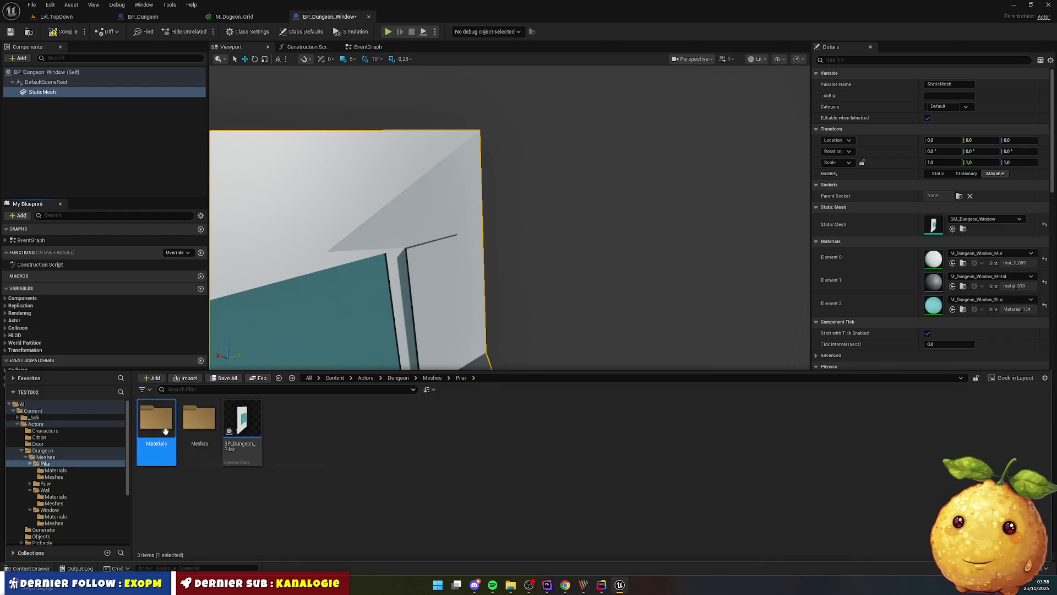
{"action": "double_click", "coordinate": [166, 431]}
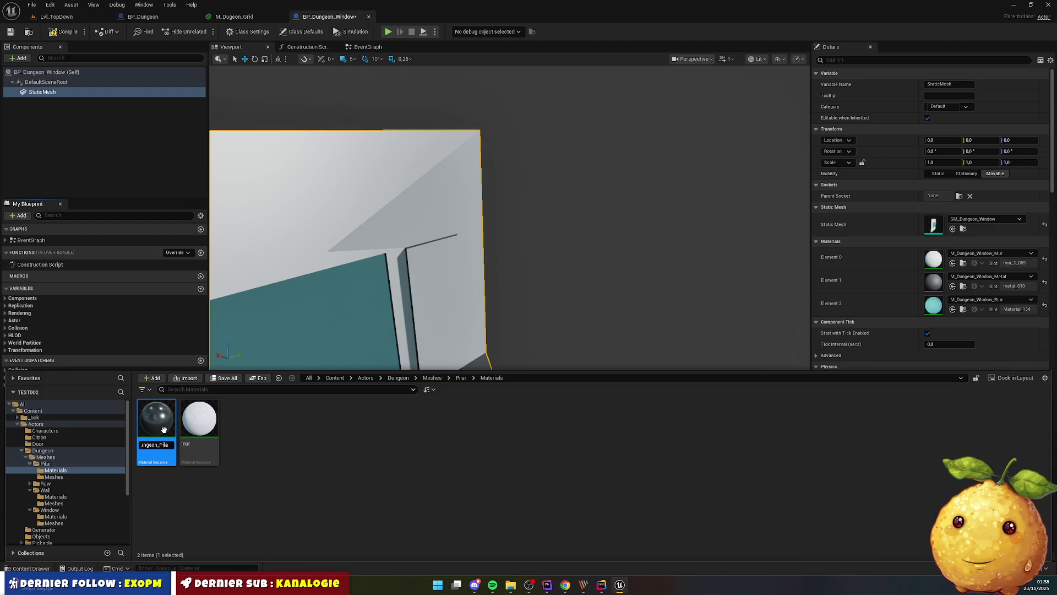
{"action": "key", "text": "Return"}
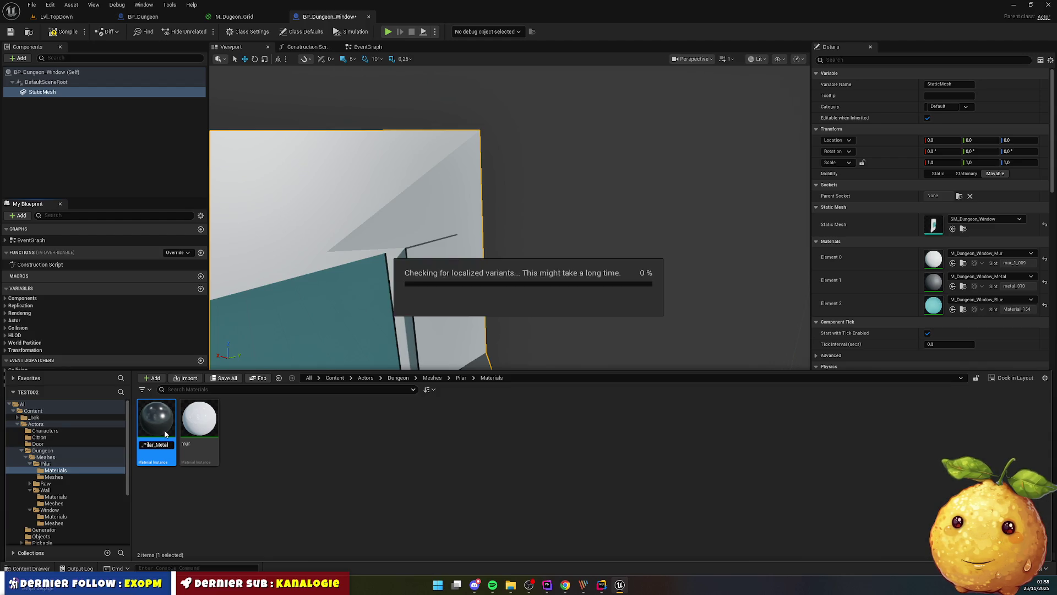
Rename the mur material to M_Dungeon_Pilar_Mur, then open the BP_Dungeon_Pilar blueprint
{"action": "left_click", "coordinate": [191, 430]}
{"action": "left_click", "coordinate": [156, 424]}
{"action": "key", "text": "F2"}
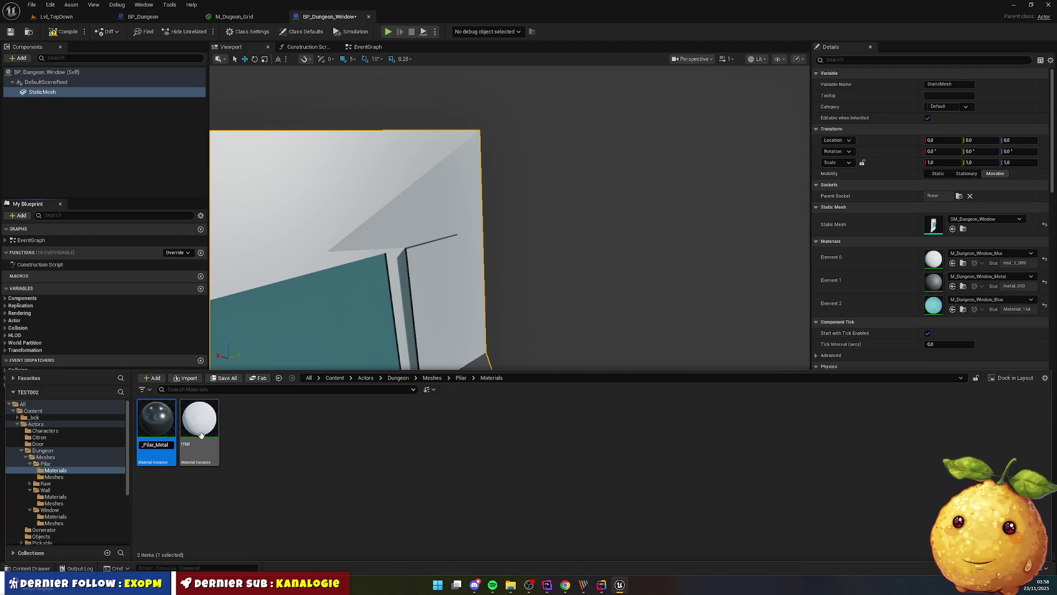
{"action": "left_click", "coordinate": [201, 435]}
{"action": "key", "text": "F2"}
{"action": "type", "text": "M_Dungeon_Pilar_Metal"}
{"action": "key", "text": "BackSpace"}
{"action": "key", "text": "BackSpace"}
{"action": "key", "text": "BackSpace"}
{"action": "key", "text": "BackSpace"}
{"action": "type", "text": "ur"}
{"action": "key", "text": "Return"}
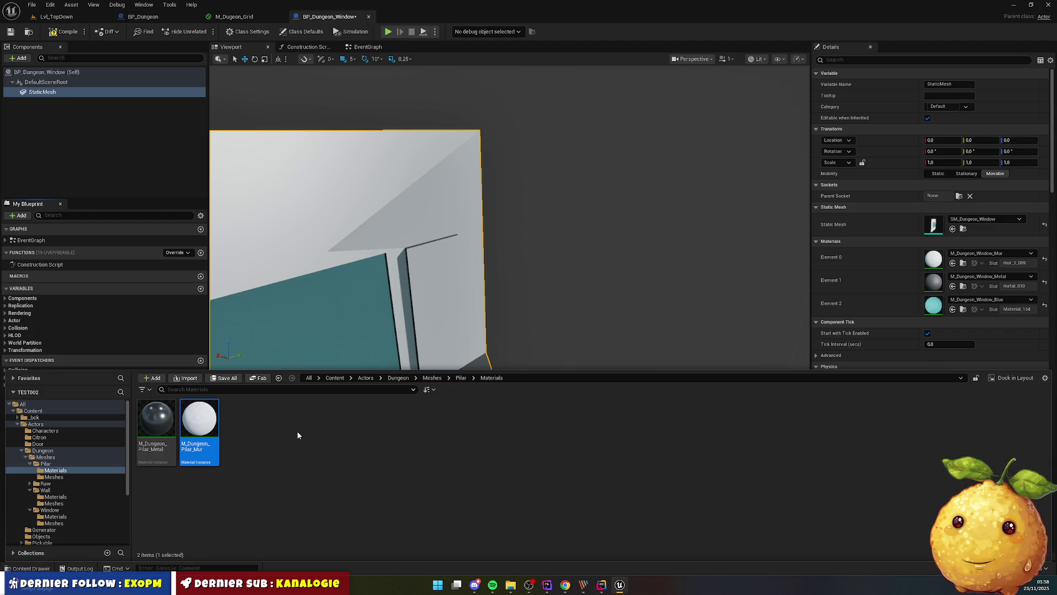
{"action": "key", "text": "BackSpace"}
{"action": "double_click", "coordinate": [240, 423]}
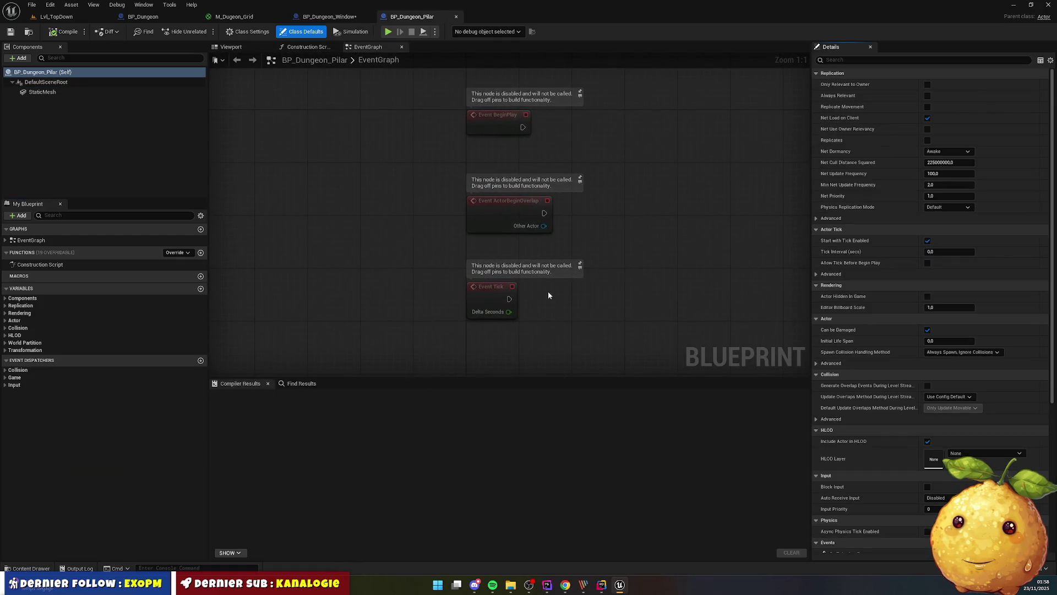
Assign SM_Dungeon_Pilar to the blueprint's StaticMesh component, compile, and go back to Lvl_TopDown
{"action": "left_click", "coordinate": [231, 47]}
{"action": "left_click", "coordinate": [503, 182]}
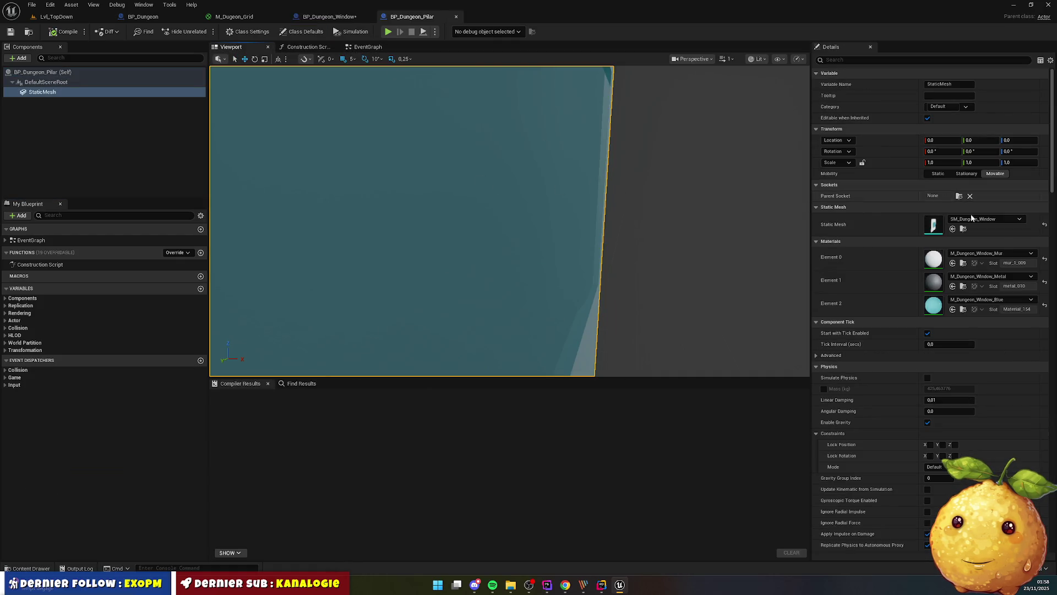
{"action": "left_click", "coordinate": [966, 222]}
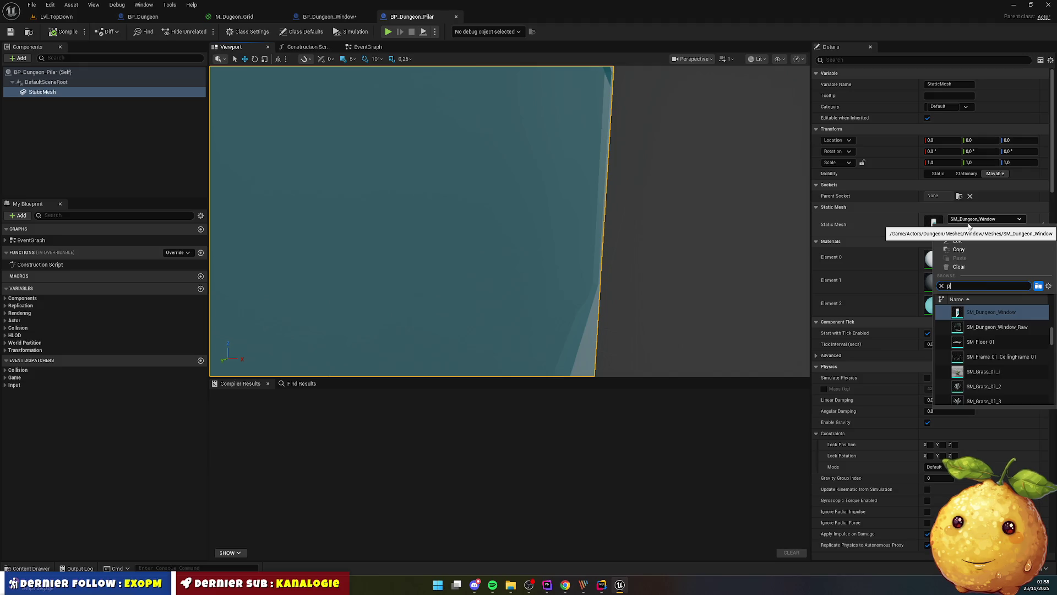
{"action": "left_click", "coordinate": [992, 308]}
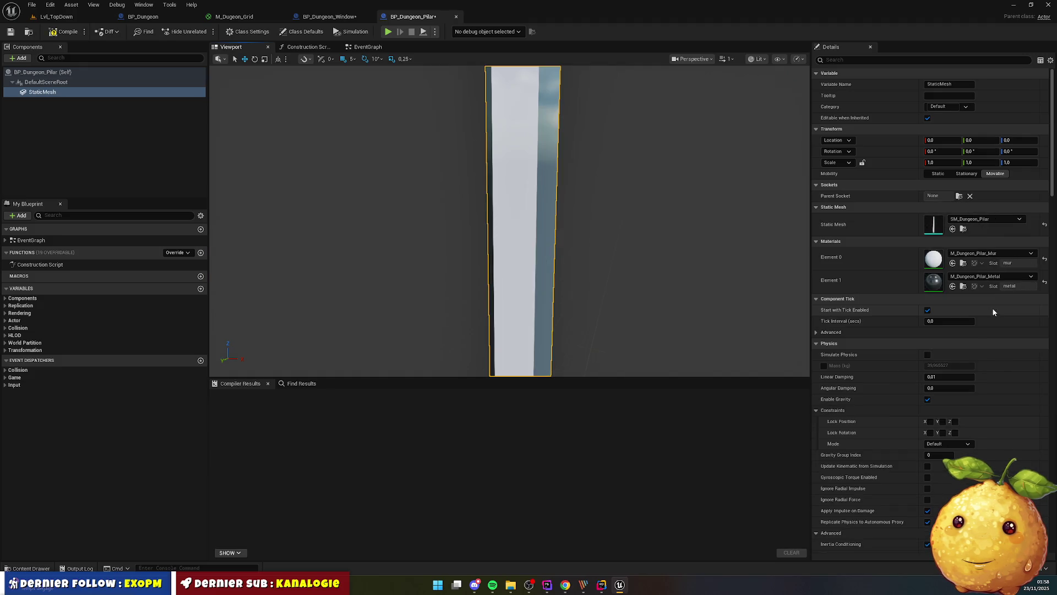
{"action": "left_click", "coordinate": [70, 33]}
{"action": "scroll", "coordinate": [388, 188], "scroll_direction": "down", "scroll_amount": 5}
{"action": "mouse_move", "coordinate": [457, 215]}
{"action": "left_mouse_down"}
{"action": "mouse_move", "coordinate": [641, 237]}
{"action": "mouse_move", "coordinate": [406, 177]}
{"action": "left_mouse_up"}
{"action": "scroll", "coordinate": [406, 177], "scroll_direction": "up", "scroll_amount": 2}
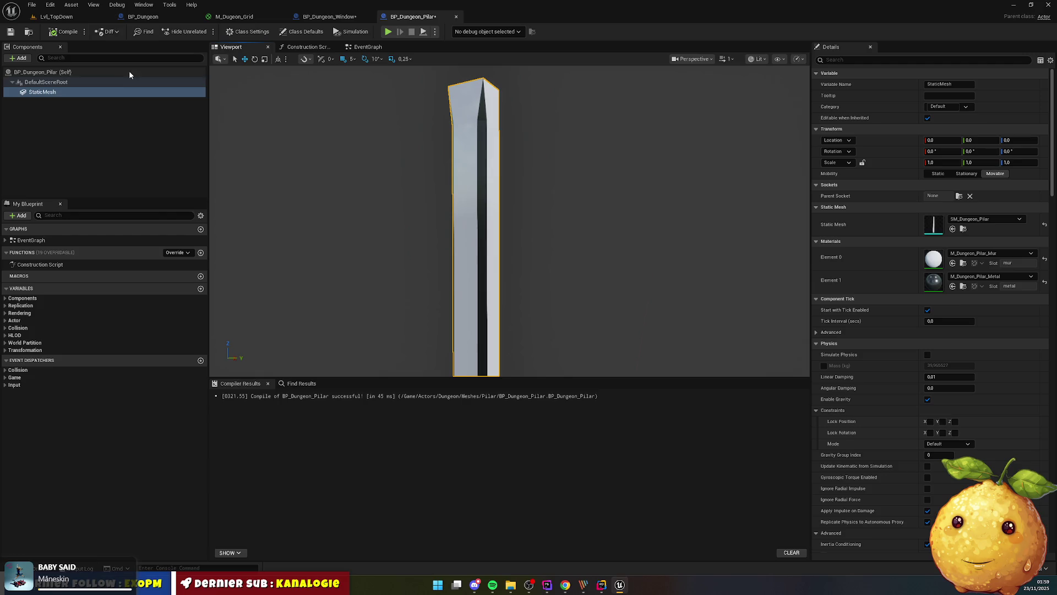
{"action": "left_click", "coordinate": [60, 16]}
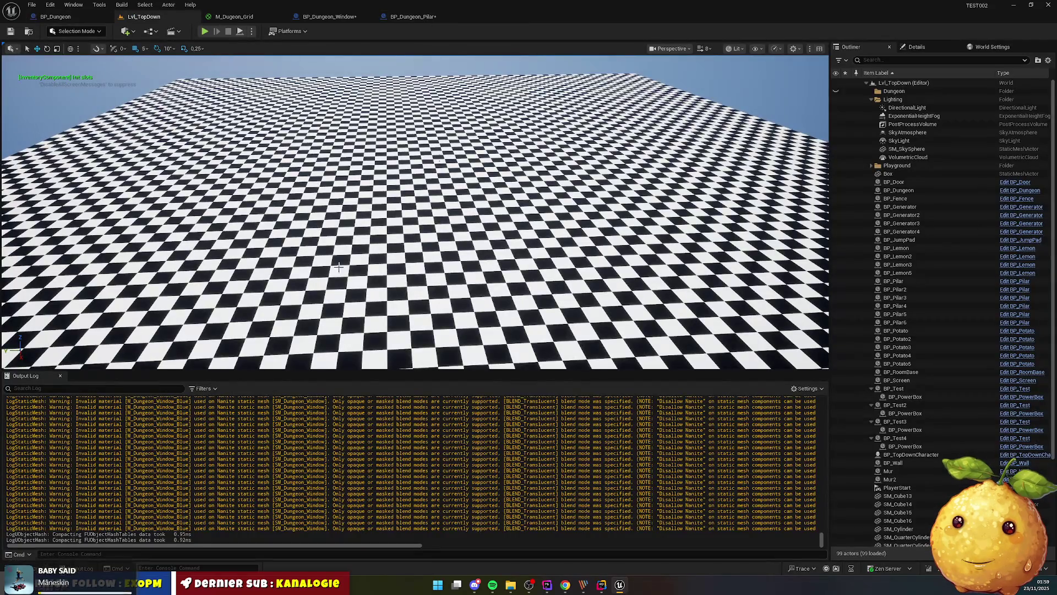
Tilt the view, then start a fresh play-in-editor session of the level
{"action": "left_click_drag", "start_coordinate": [351, 252], "coordinate": [352, 220]}
{"action": "left_click_drag", "start_coordinate": [203, 242], "coordinate": [204, 270]}
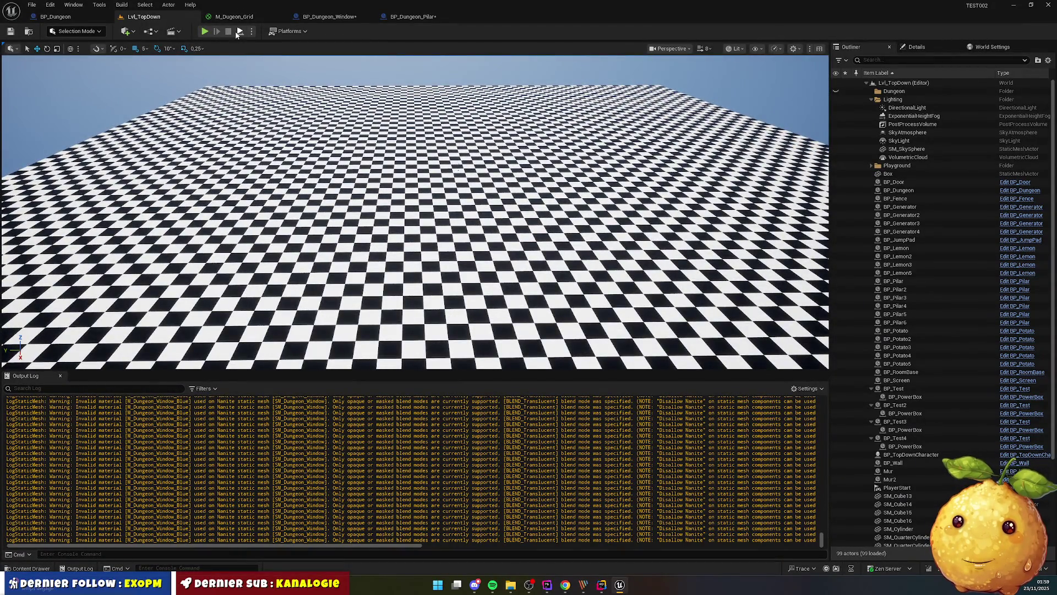
{"action": "left_click", "coordinate": [237, 32]}
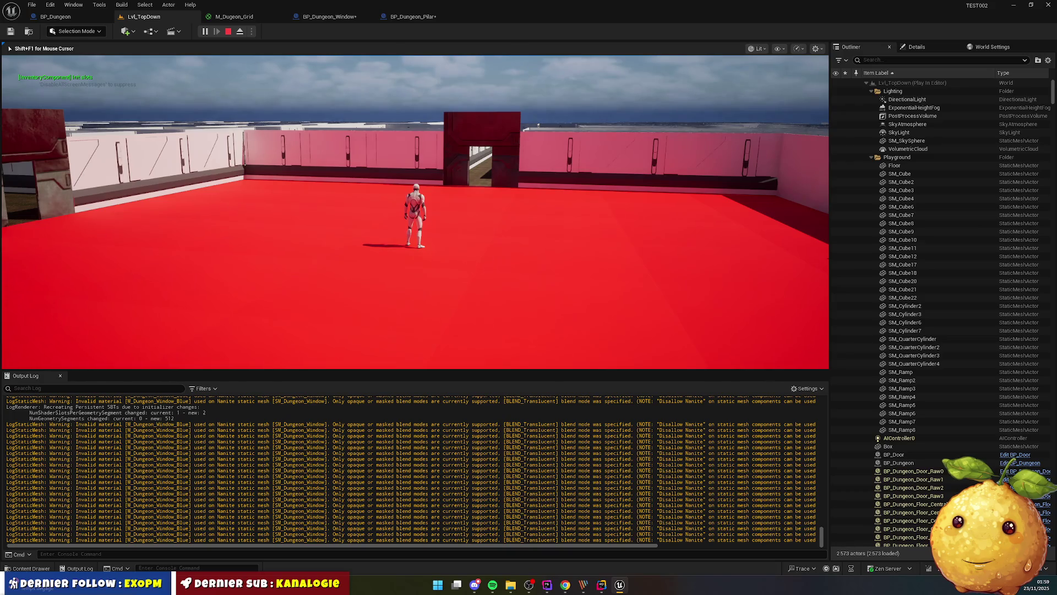
{"action": "key", "text": "Escape"}
{"action": "left_click", "coordinate": [242, 31]}
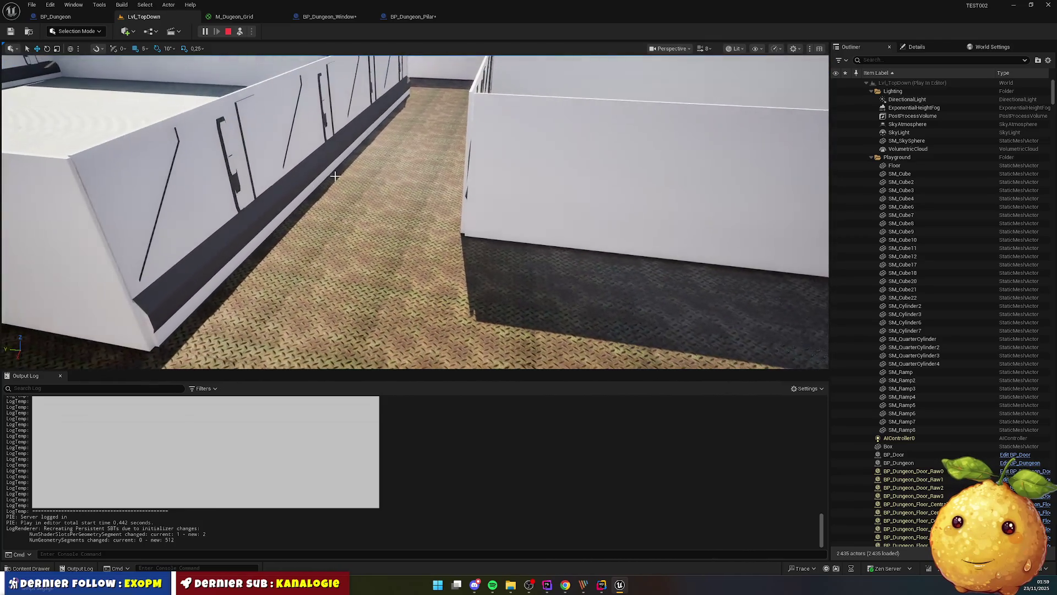
Drag BP_Dungeon_Pilar into the dungeon beside a wall, rotate it and slide it along the wall
{"action": "left_click", "coordinate": [37, 568]}
{"action": "left_click", "coordinate": [240, 401]}
{"action": "left_click_drag", "start_coordinate": [240, 402], "coordinate": [400, 252]}
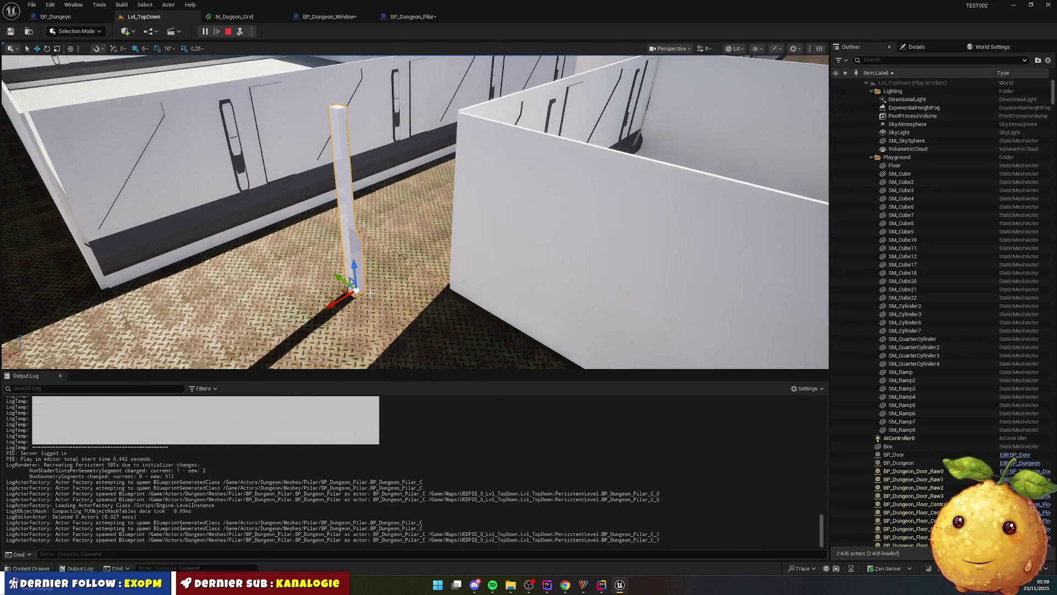
{"action": "left_click_drag", "start_coordinate": [312, 300], "coordinate": [326, 322]}
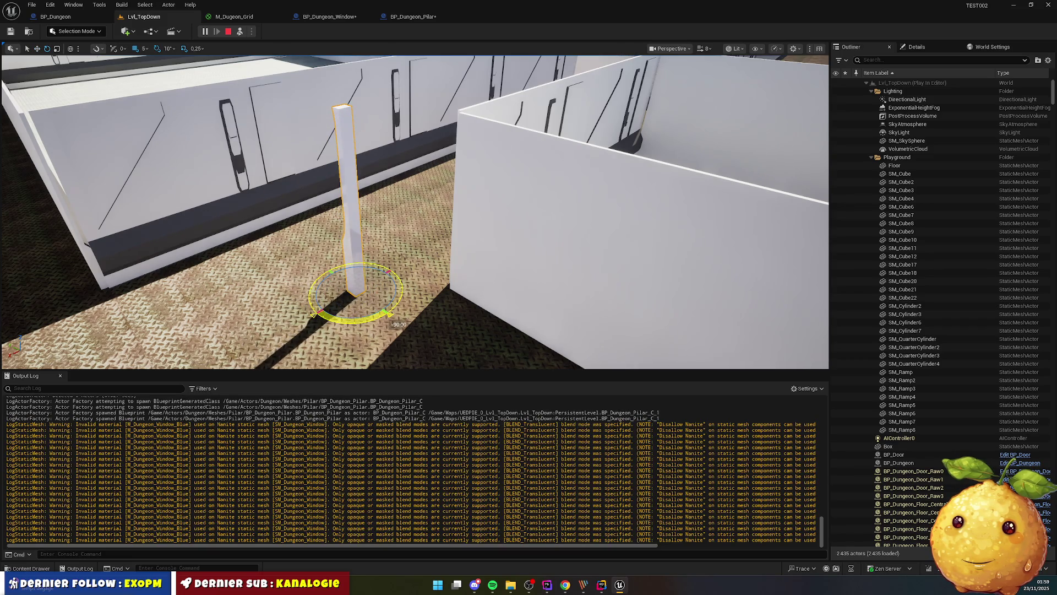
{"action": "key", "text": "w"}
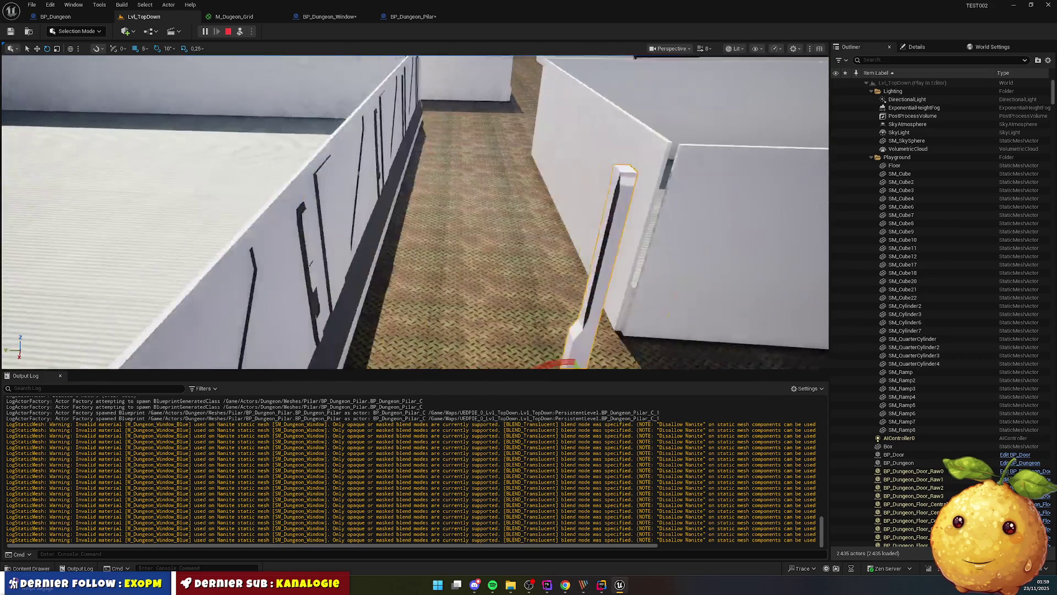
{"action": "scroll", "coordinate": [329, 340], "scroll_direction": "down", "scroll_amount": 5}
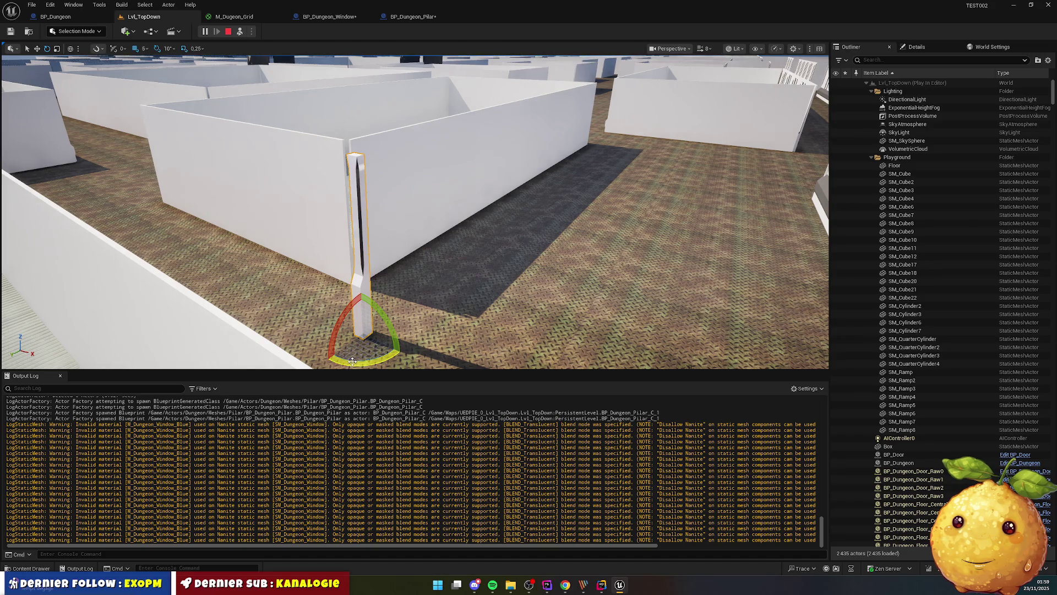
{"action": "mouse_move", "coordinate": [358, 342]}
{"action": "left_mouse_down"}
{"action": "mouse_move", "coordinate": [300, 316]}
{"action": "mouse_move", "coordinate": [331, 298]}
{"action": "mouse_move", "coordinate": [347, 250]}
{"action": "left_mouse_up"}
In a zoomed-in Top view, move the pillar toward the wall corner
{"action": "left_click", "coordinate": [669, 49]}
{"action": "left_click", "coordinate": [683, 88]}
{"action": "key", "text": "alt+j"}
{"action": "scroll", "coordinate": [493, 169], "scroll_direction": "up", "scroll_amount": 10}
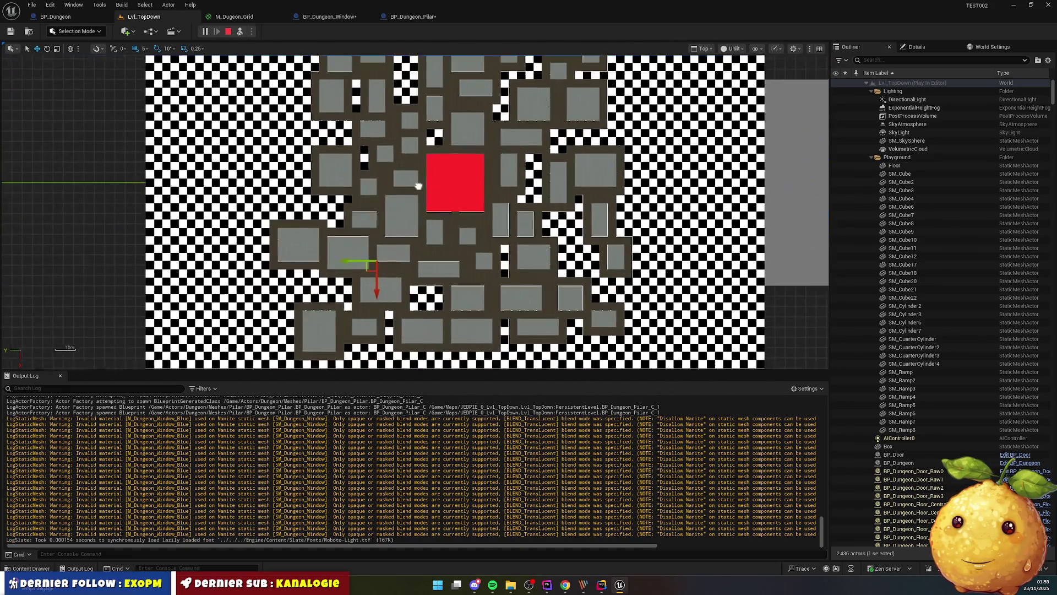
{"action": "scroll", "coordinate": [494, 169], "scroll_direction": "up", "scroll_amount": 10}
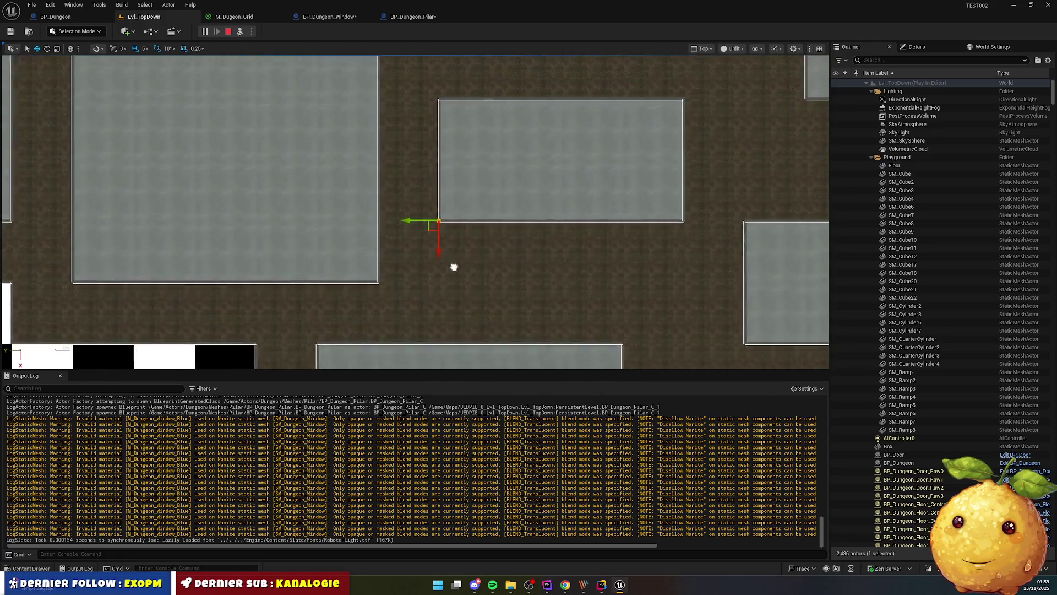
{"action": "scroll", "coordinate": [377, 320], "scroll_direction": "up", "scroll_amount": 5}
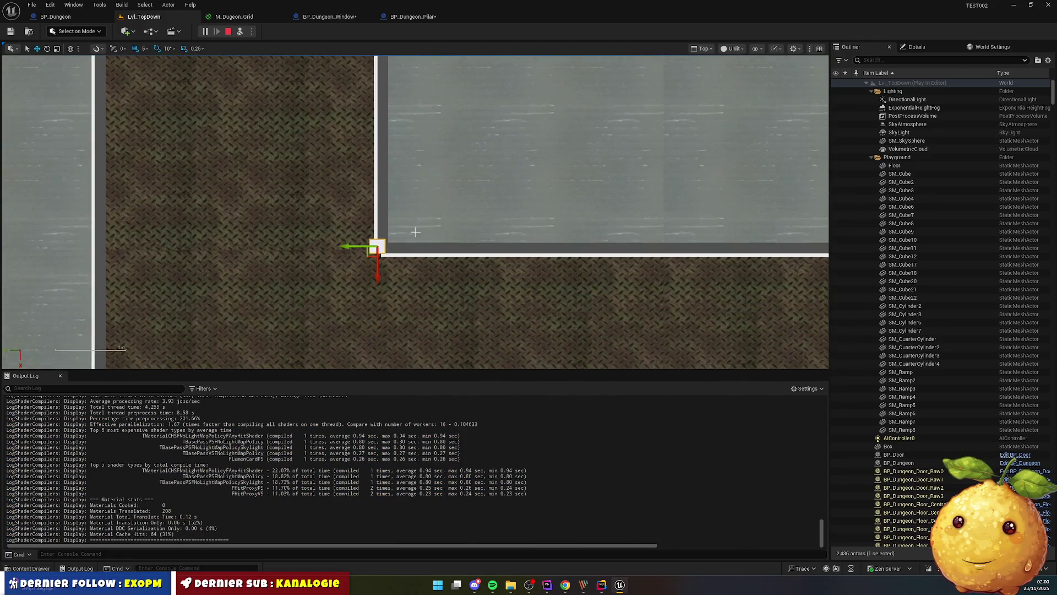
{"action": "scroll", "coordinate": [417, 239], "scroll_direction": "up", "scroll_amount": 3}
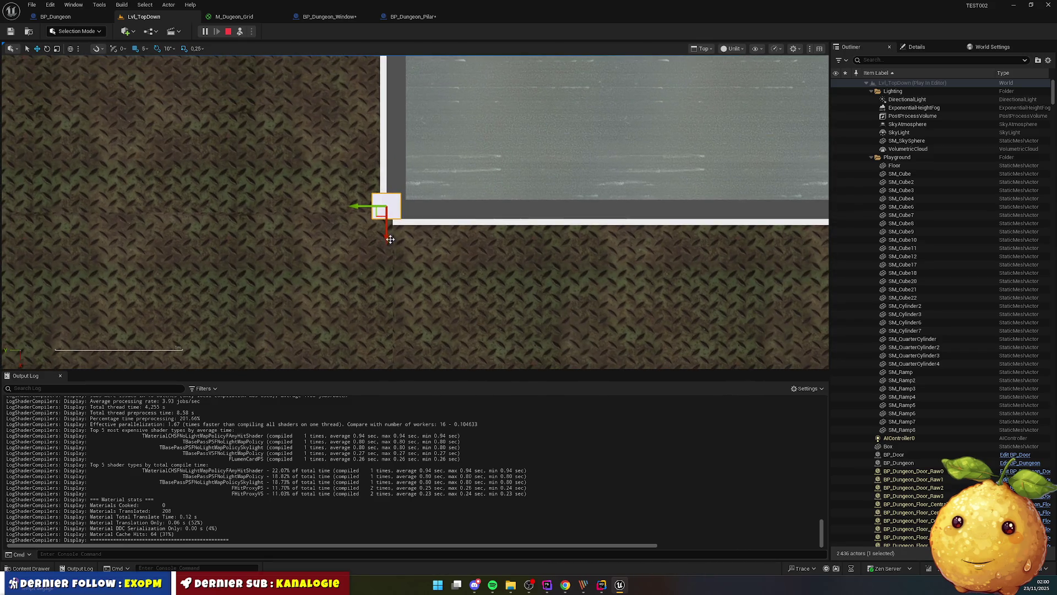
{"action": "mouse_move", "coordinate": [388, 239]}
{"action": "left_mouse_down"}
{"action": "mouse_move", "coordinate": [387, 286]}
{"action": "mouse_move", "coordinate": [378, 243]}
{"action": "left_mouse_up"}
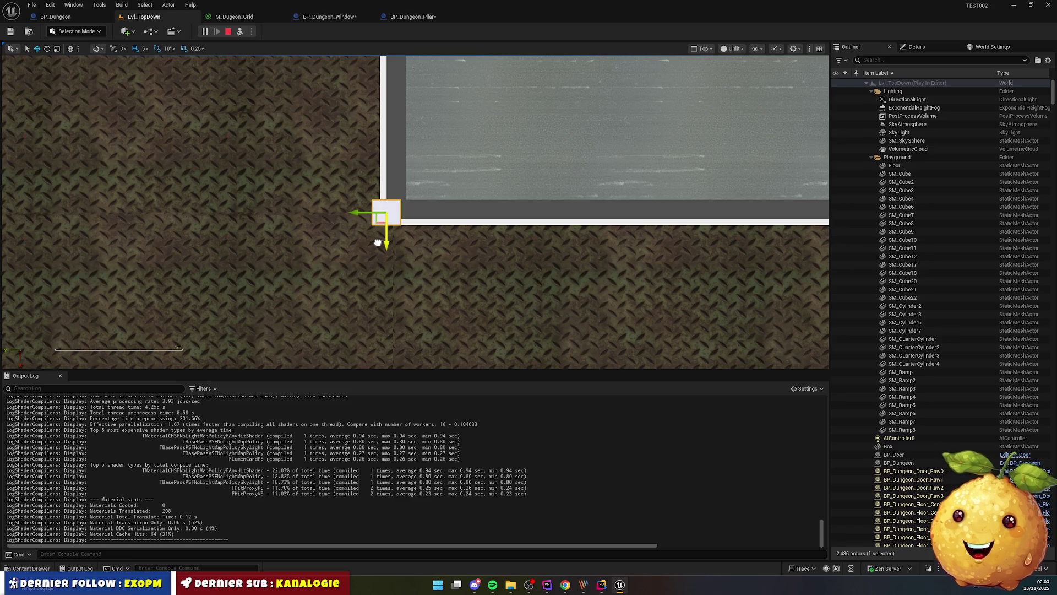
{"action": "mouse_move", "coordinate": [358, 216]}
{"action": "left_mouse_down"}
{"action": "mouse_move", "coordinate": [326, 218]}
{"action": "mouse_move", "coordinate": [356, 223]}
{"action": "left_mouse_up"}
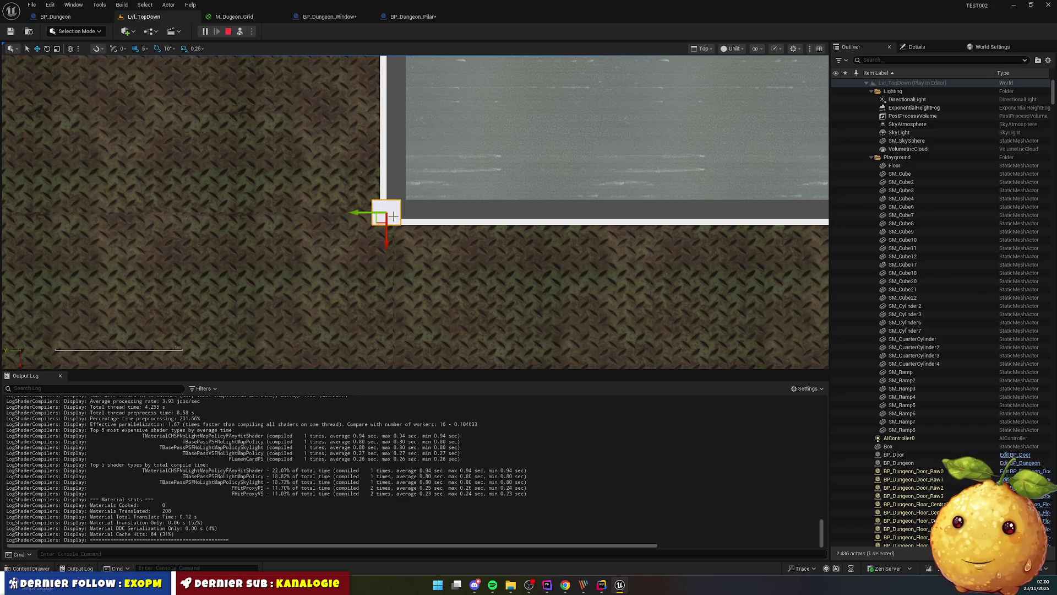
Set grid snapping to 1, nudge the pillar flush onto the corner, and return to Perspective
{"action": "left_click", "coordinate": [147, 49]}
{"action": "left_click", "coordinate": [160, 72]}
{"action": "left_click_drag", "start_coordinate": [360, 214], "coordinate": [356, 216]}
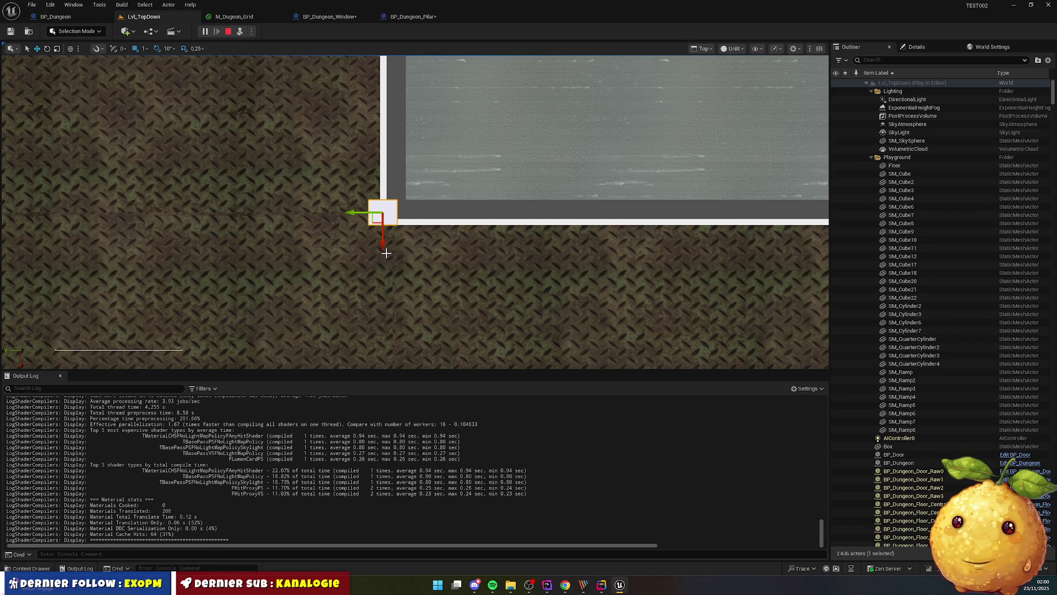
{"action": "mouse_move", "coordinate": [356, 214]}
{"action": "left_mouse_down"}
{"action": "mouse_move", "coordinate": [325, 215]}
{"action": "mouse_move", "coordinate": [360, 213]}
{"action": "left_mouse_up"}
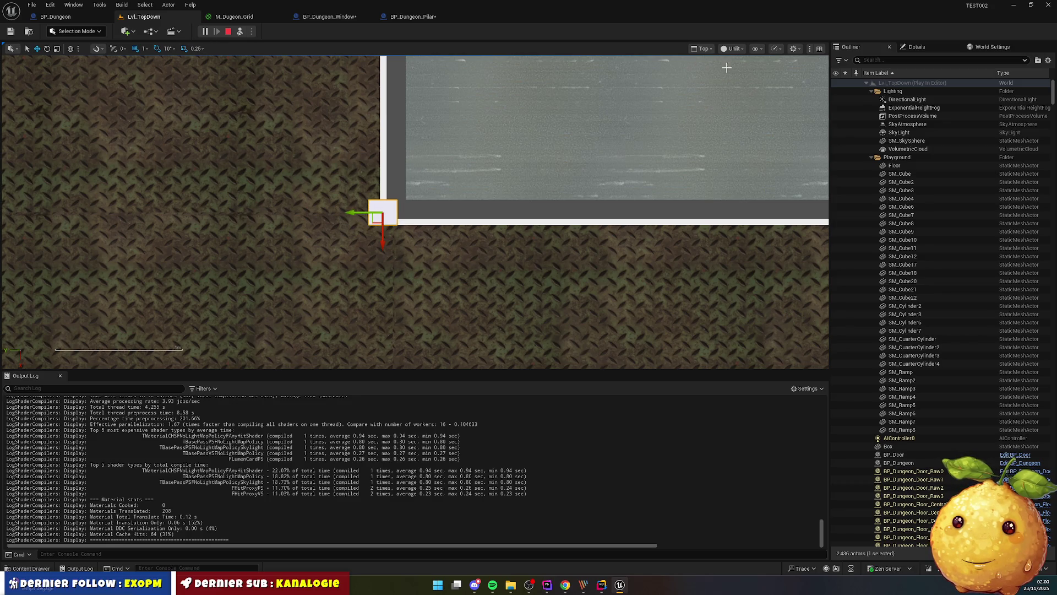
{"action": "left_click", "coordinate": [704, 50]}
{"action": "left_click", "coordinate": [711, 81]}
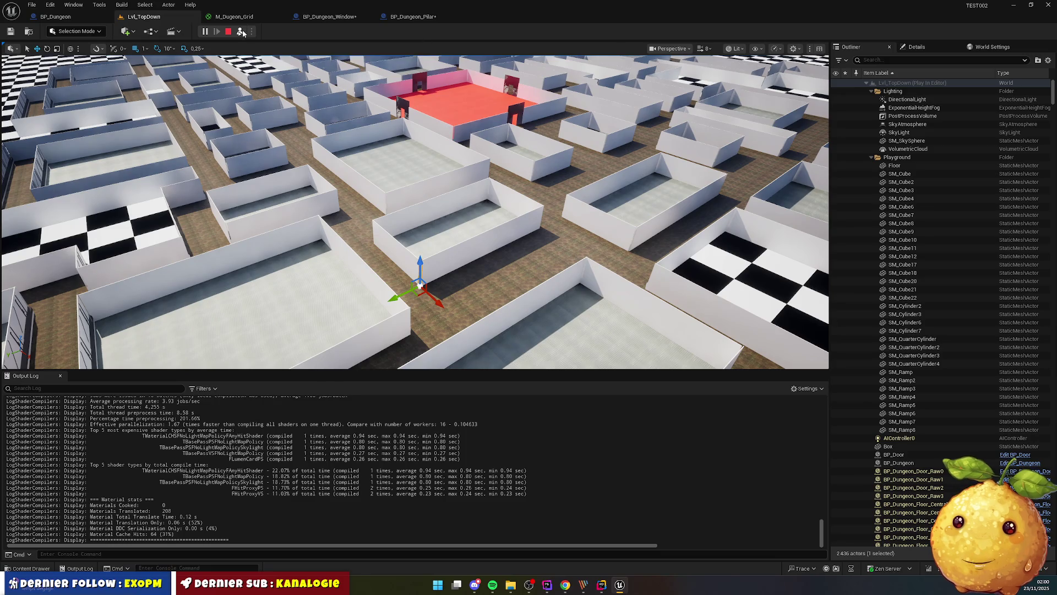
Possess the player to check the red room, stop play, and switch to BP_Dungeon
{"action": "left_click", "coordinate": [240, 32]}
{"action": "left_click", "coordinate": [351, 120]}
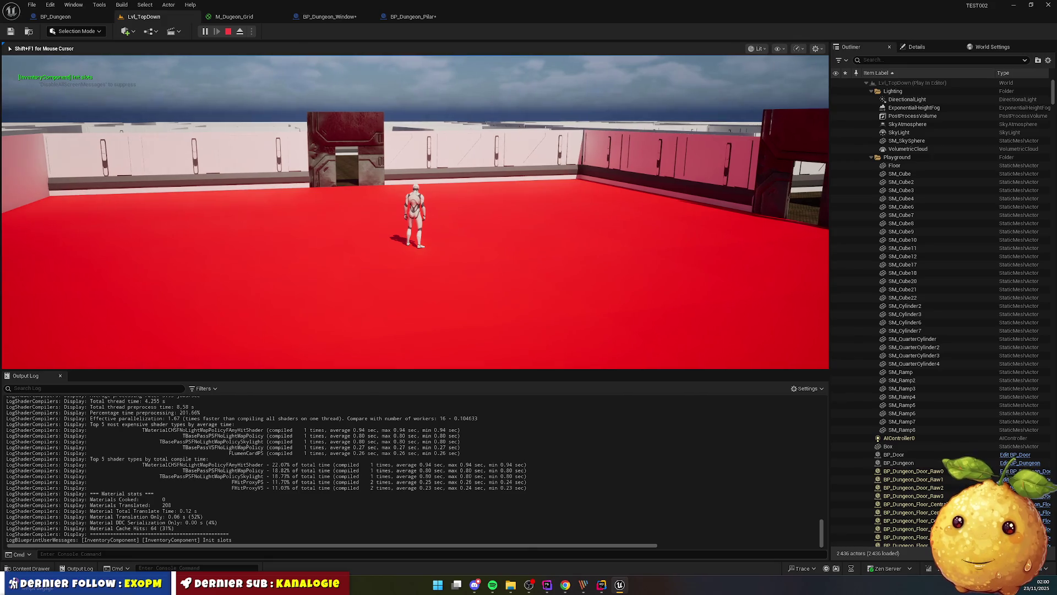
{"action": "key", "text": "Escape"}
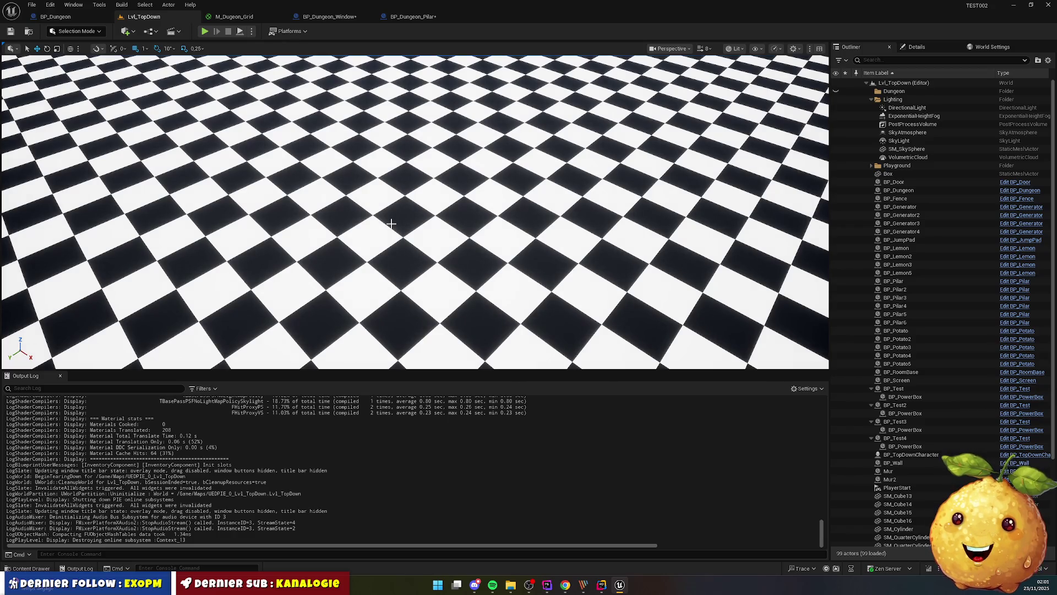
{"action": "left_click", "coordinate": [55, 16]}
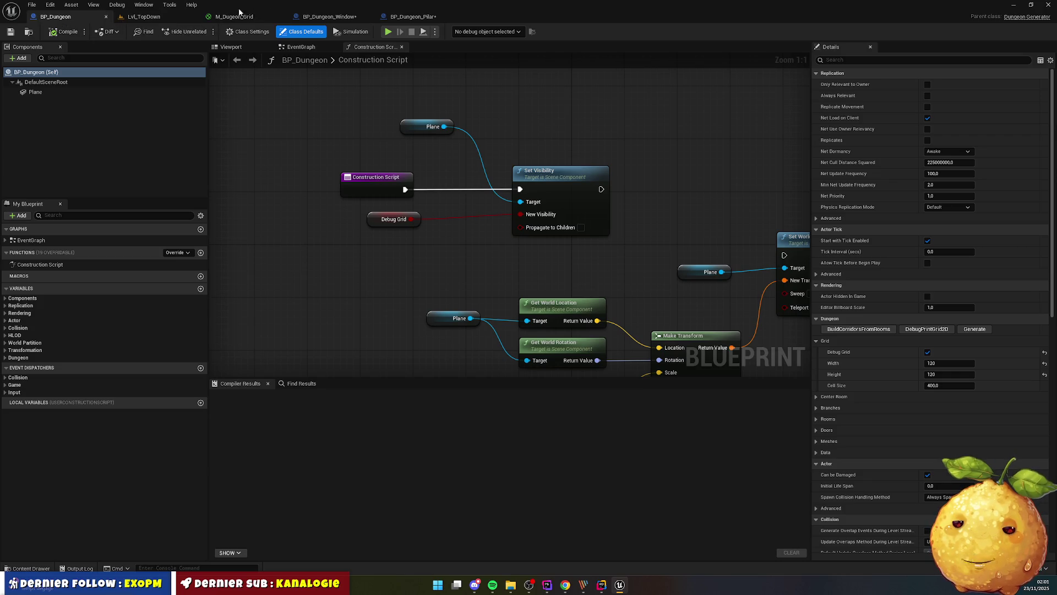
Set BP_Dungeon's Window Actor Class to BP_Dungeon_Window, compile, and start a test play
{"action": "left_click_drag", "start_coordinate": [94, 19], "coordinate": [176, 18]}
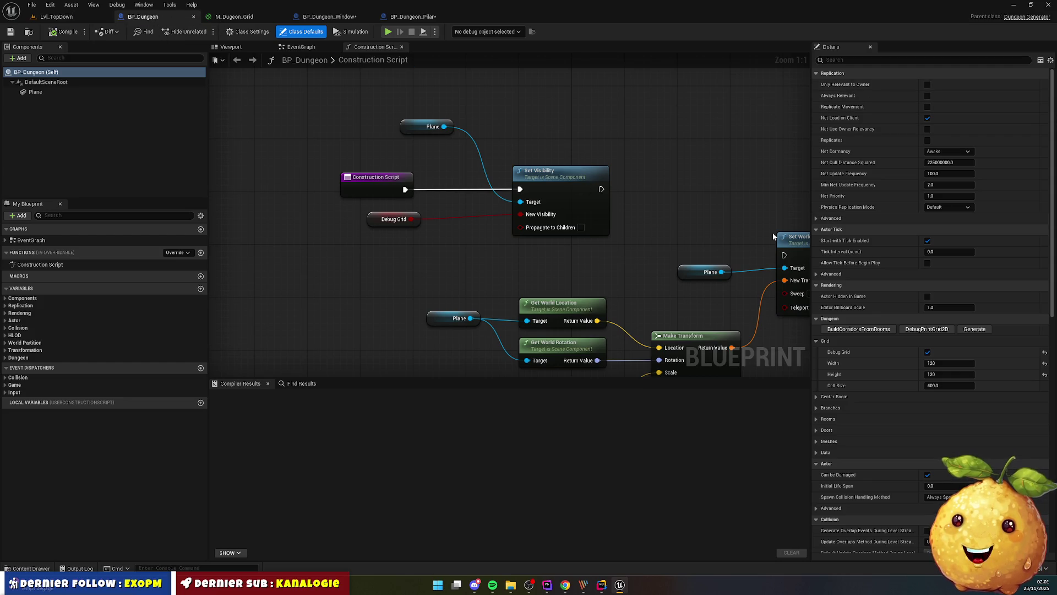
{"action": "scroll", "coordinate": [913, 283], "scroll_direction": "down", "scroll_amount": 5}
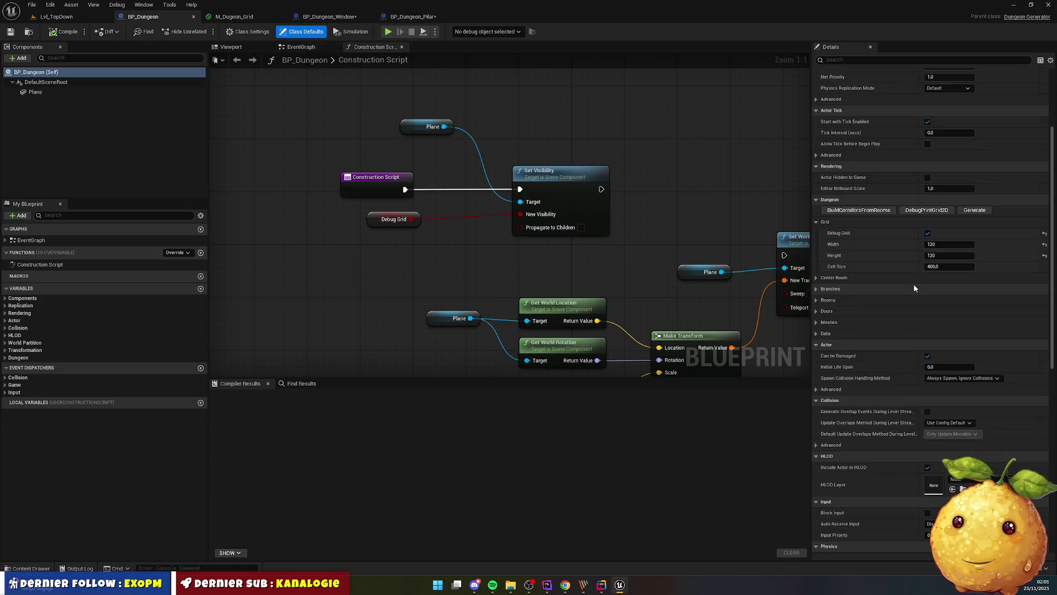
{"action": "scroll", "coordinate": [919, 292], "scroll_direction": "up", "scroll_amount": 5}
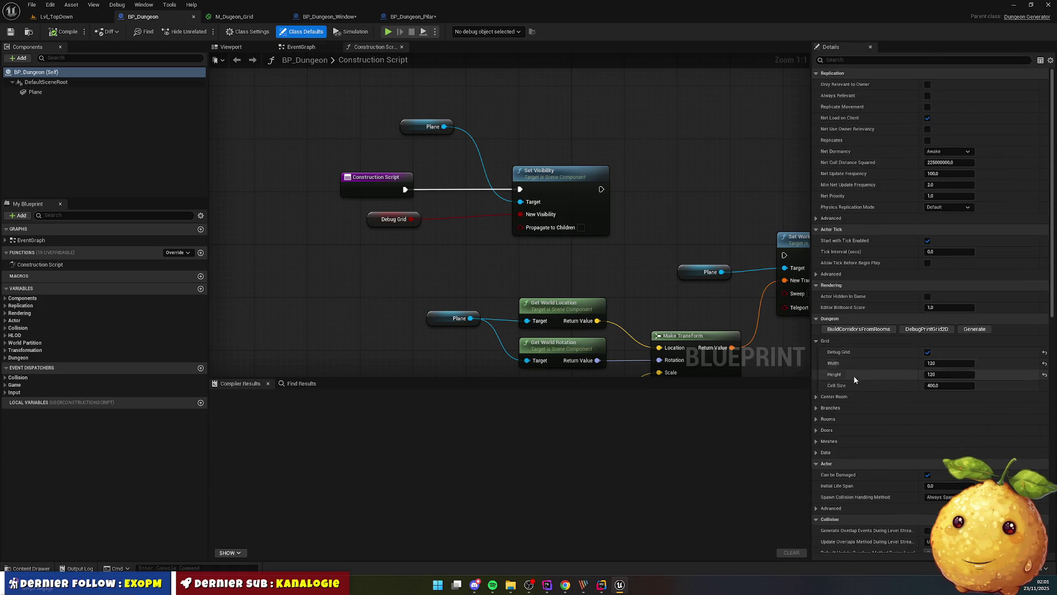
{"action": "scroll", "coordinate": [854, 380], "scroll_direction": "down", "scroll_amount": 2}
{"action": "left_click", "coordinate": [829, 388]}
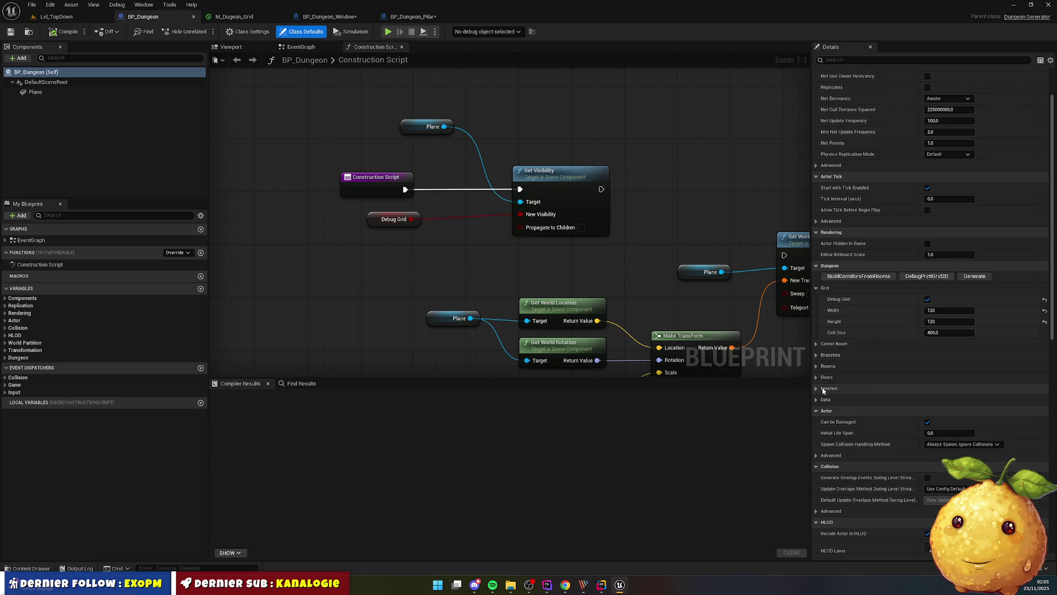
{"action": "scroll", "coordinate": [859, 390], "scroll_direction": "down", "scroll_amount": 2}
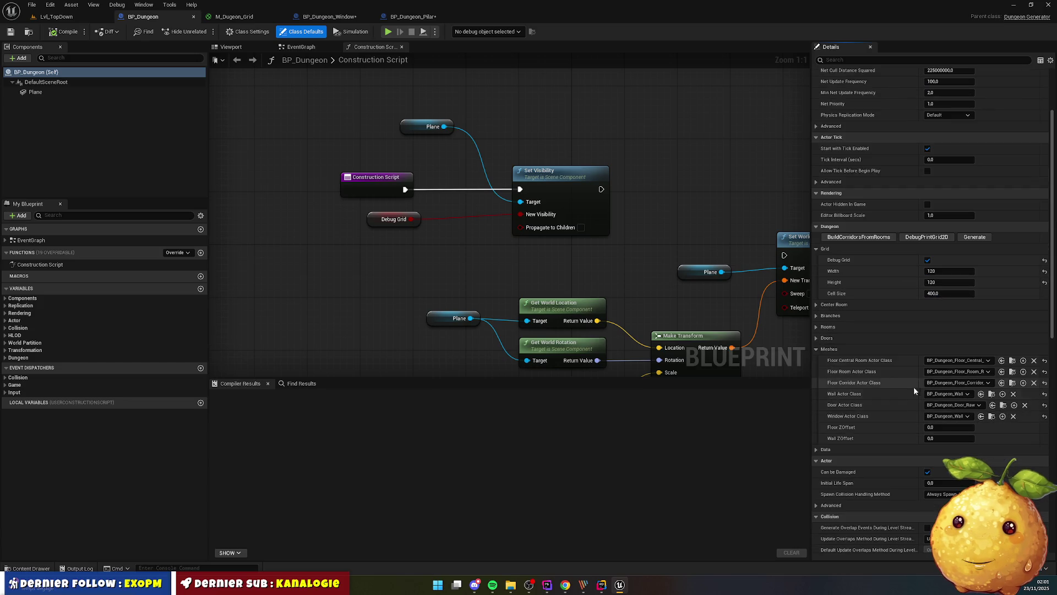
{"action": "left_click", "coordinate": [961, 421]}
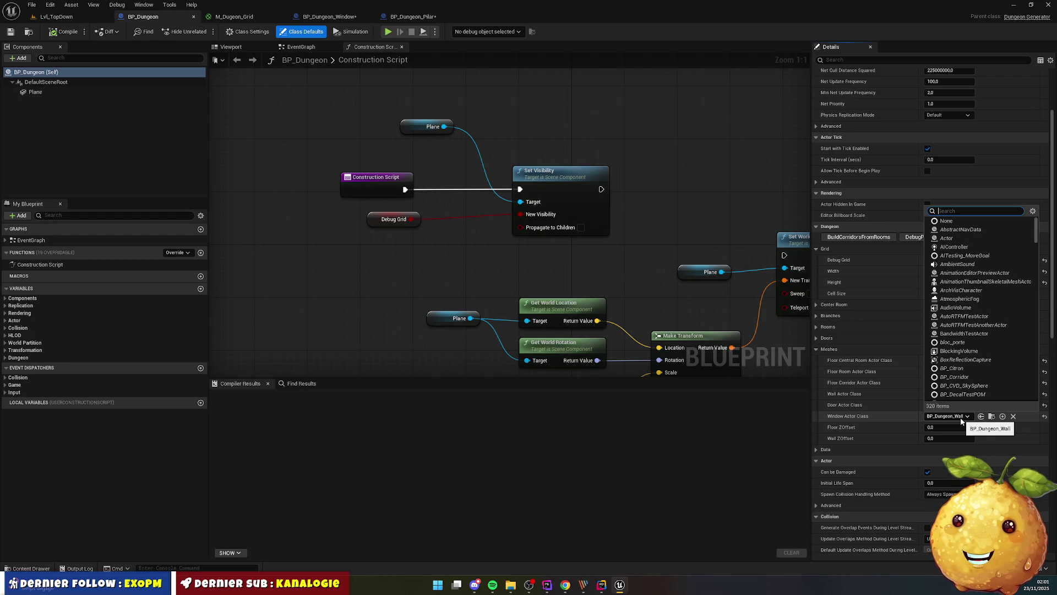
{"action": "type", "text": "win"}
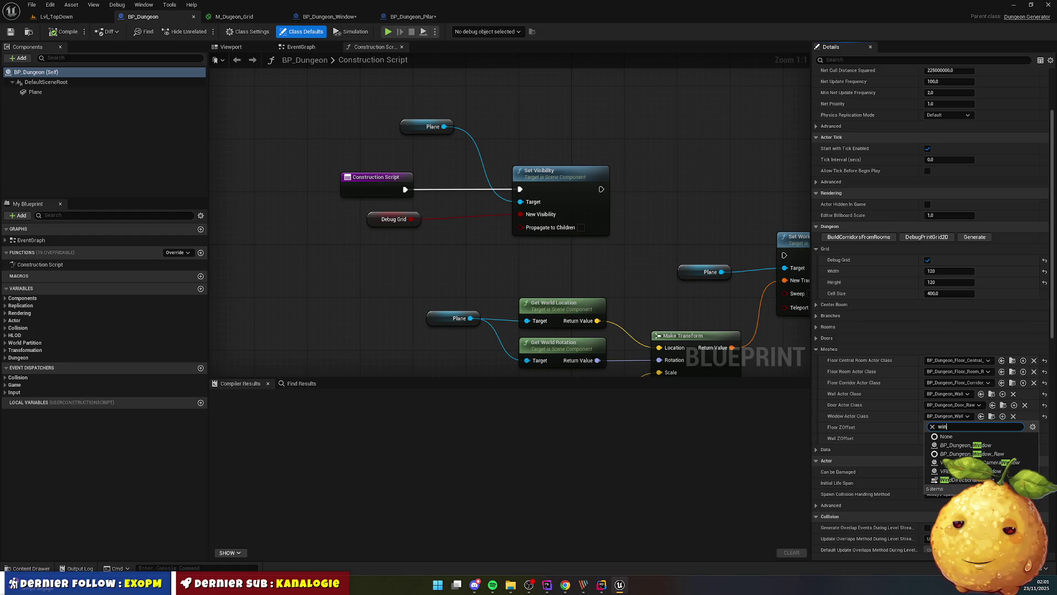
{"action": "left_click", "coordinate": [972, 445]}
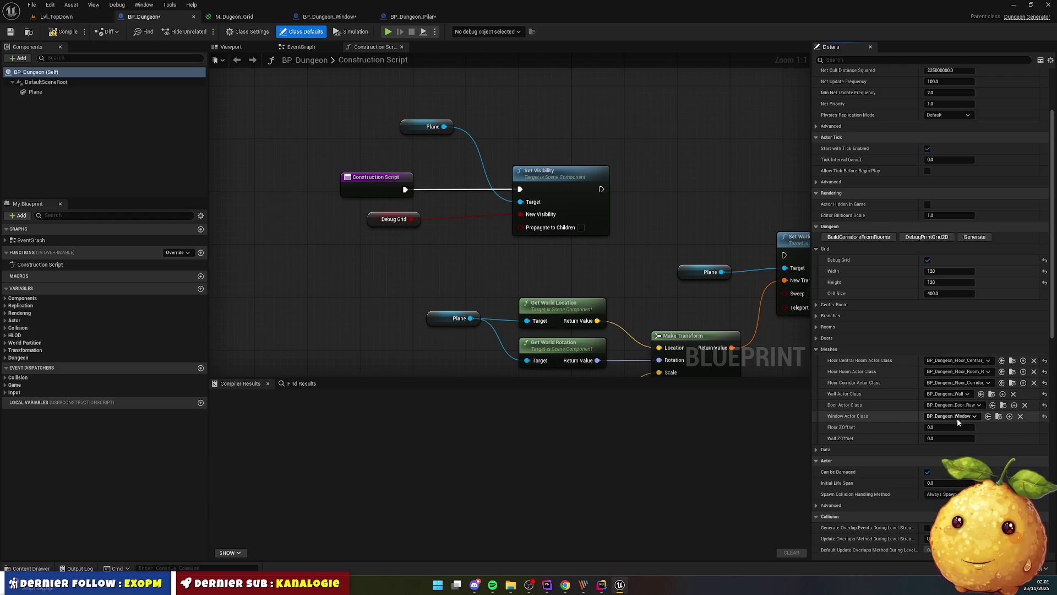
{"action": "left_click", "coordinate": [65, 32]}
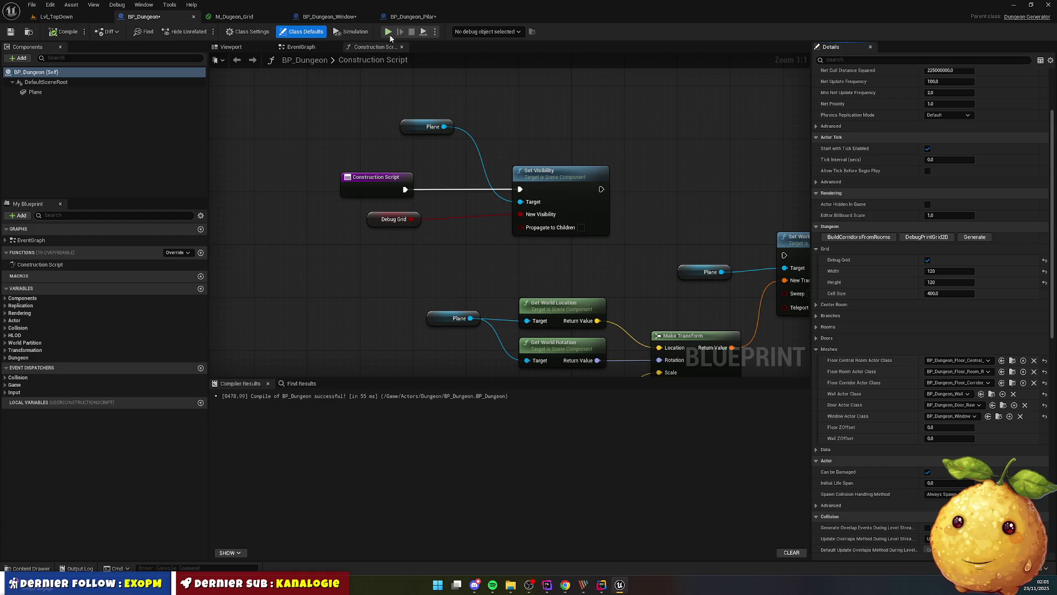
{"action": "left_click", "coordinate": [387, 32]}
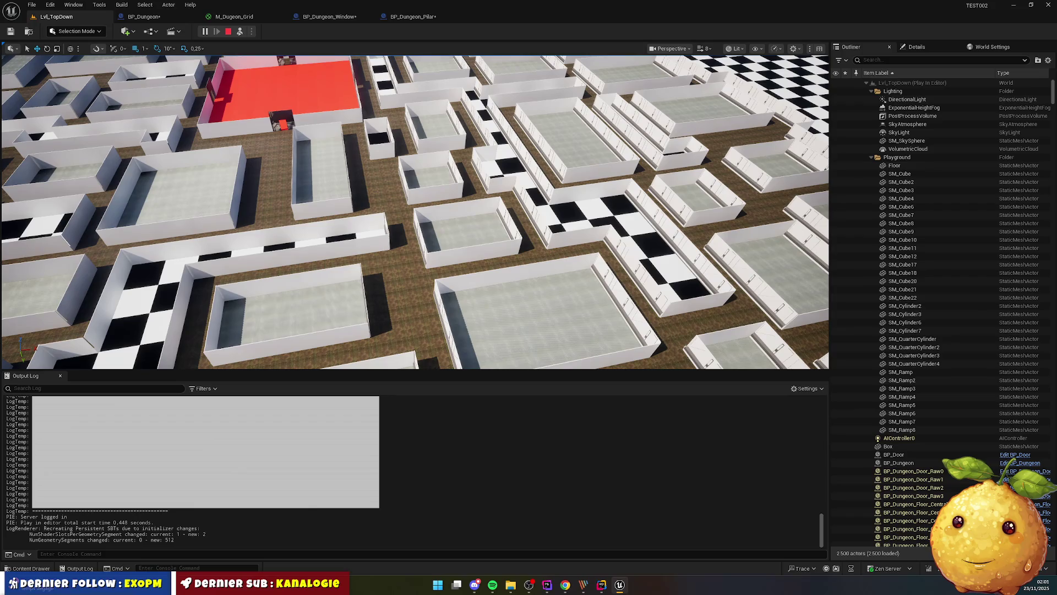
Stop the dungeon maze play session to return to the Lvl_TopDown editor
{"action": "left_click", "coordinate": [228, 31]}
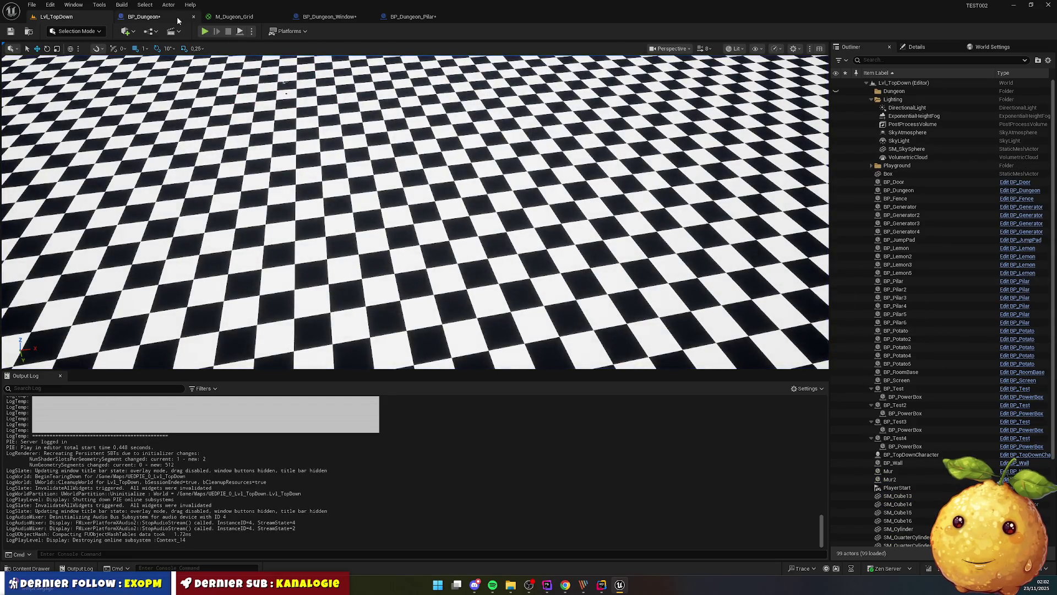
Back in BP_Dungeon, look up BP_Dungeon_Window in the Window content folder, then compile the blueprint
{"action": "left_click", "coordinate": [177, 17]}
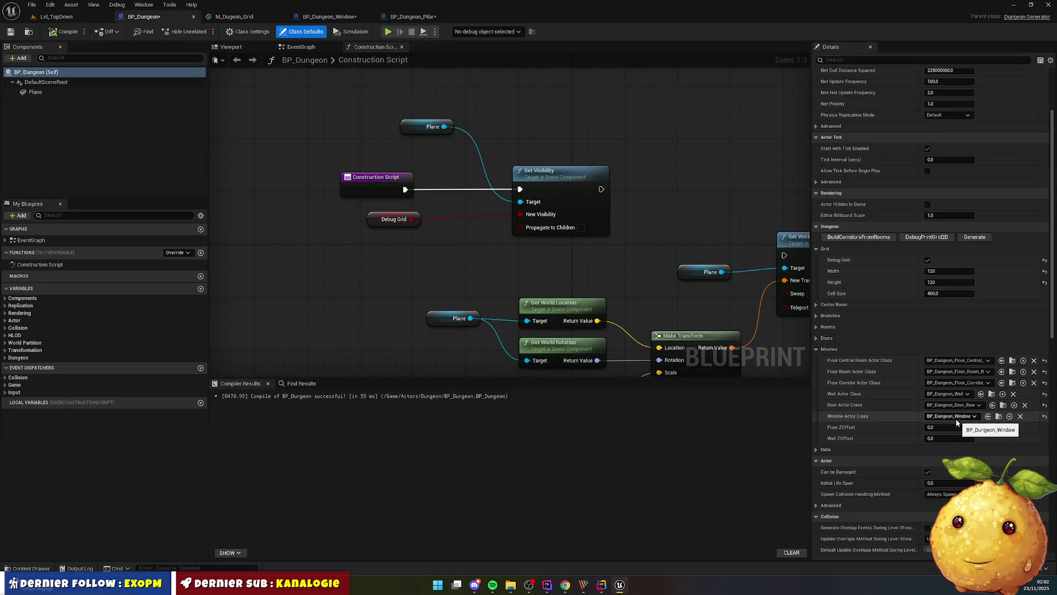
{"action": "left_click", "coordinate": [999, 416]}
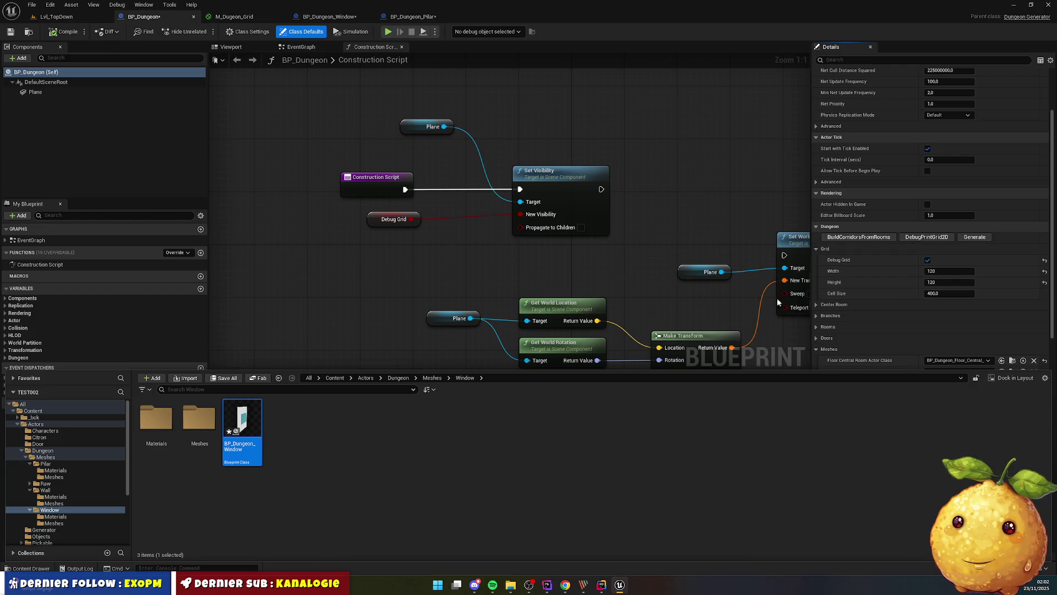
{"action": "left_click", "coordinate": [641, 152]}
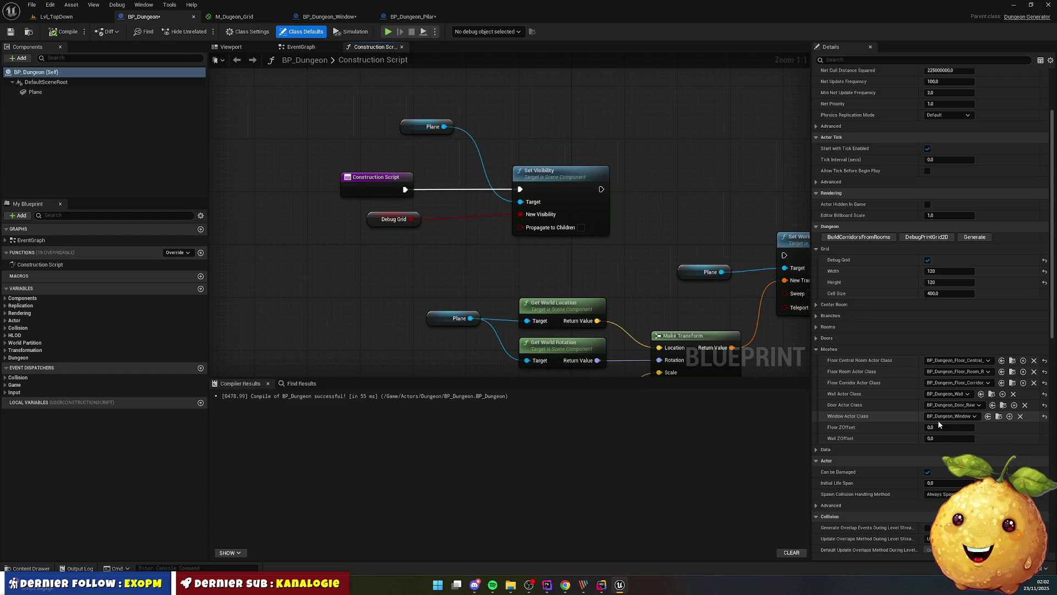
{"action": "left_click", "coordinate": [65, 33]}
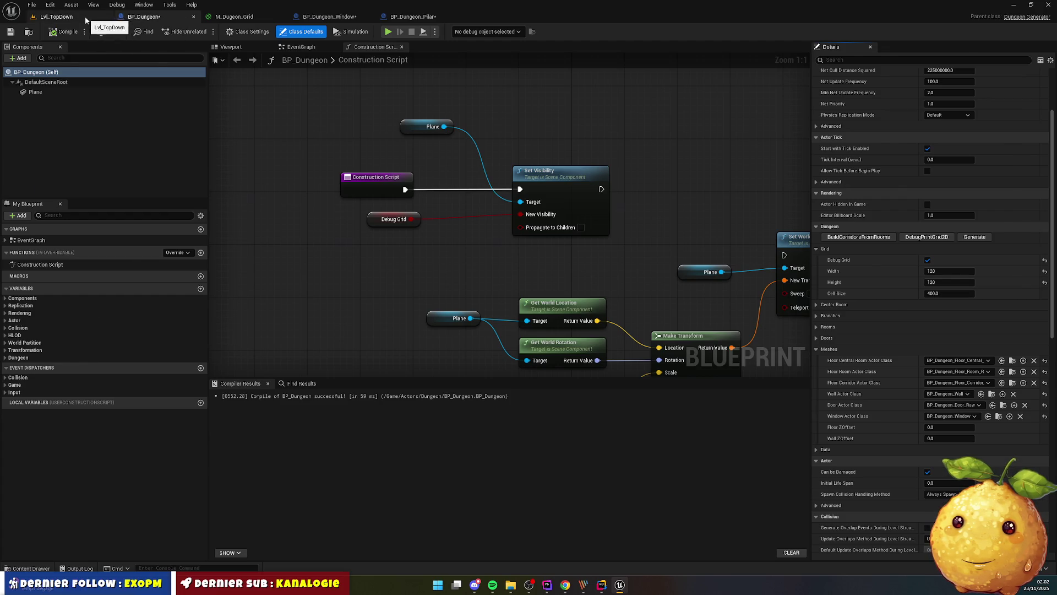
Save all modified blueprints from Lvl_TopDown, then play the level and fly the camera over the maze
{"action": "left_click", "coordinate": [98, 17]}
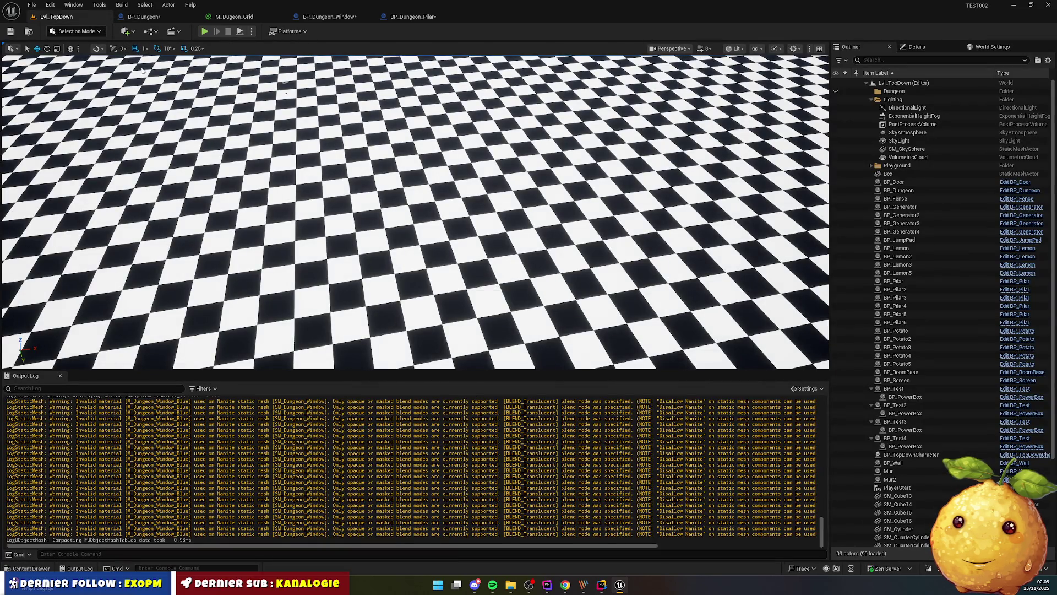
{"action": "key", "text": "ctrl+shift+s"}
{"action": "key", "text": "alt+p"}
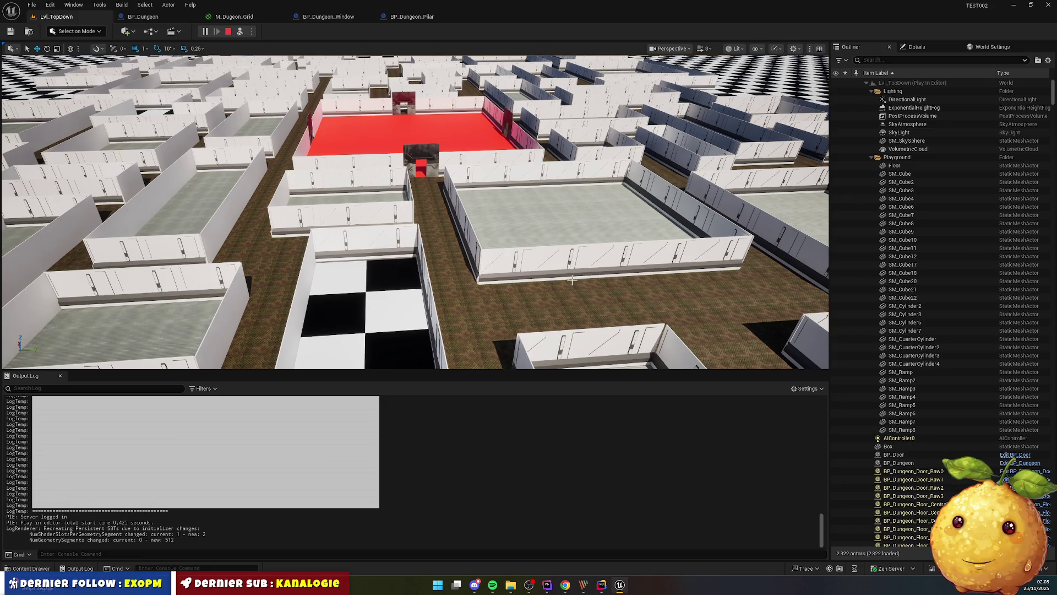
{"action": "mouse_move", "coordinate": [601, 592]}
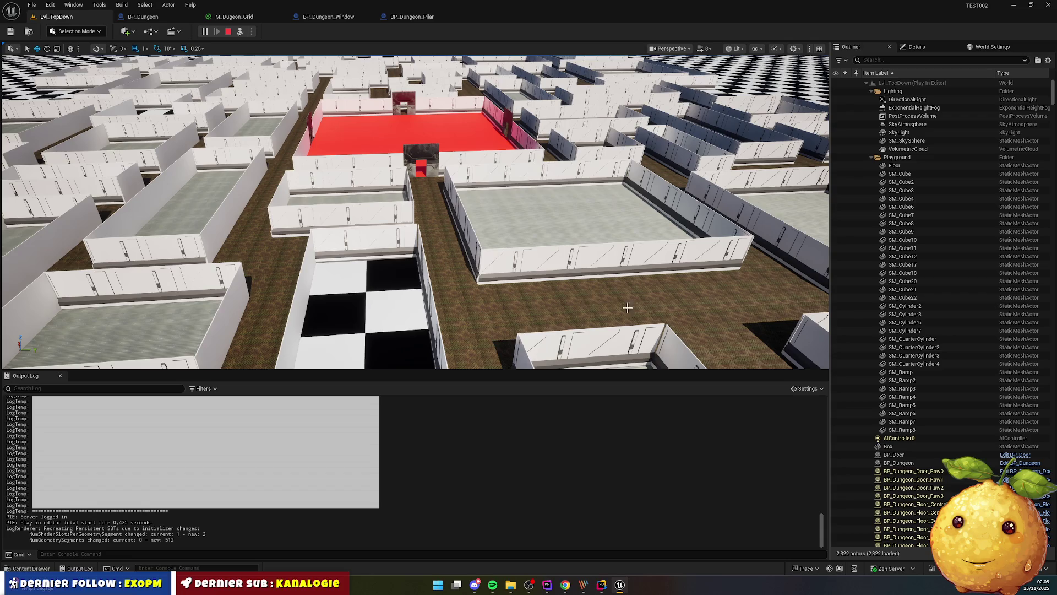
{"action": "left_click", "coordinate": [463, 259]}
{"action": "key", "text": "w"}
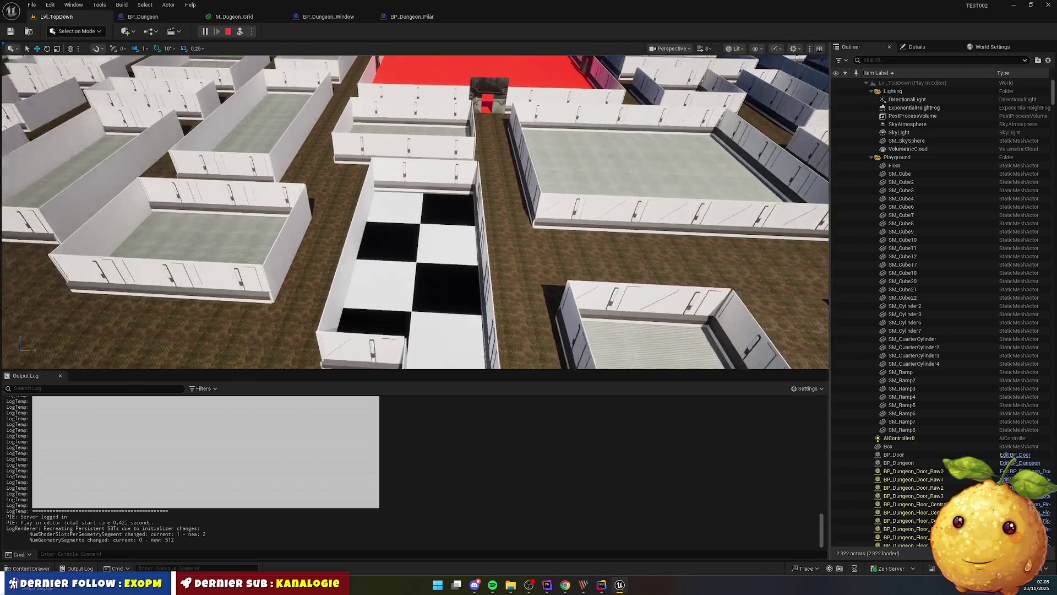
{"action": "key", "text": "s"}
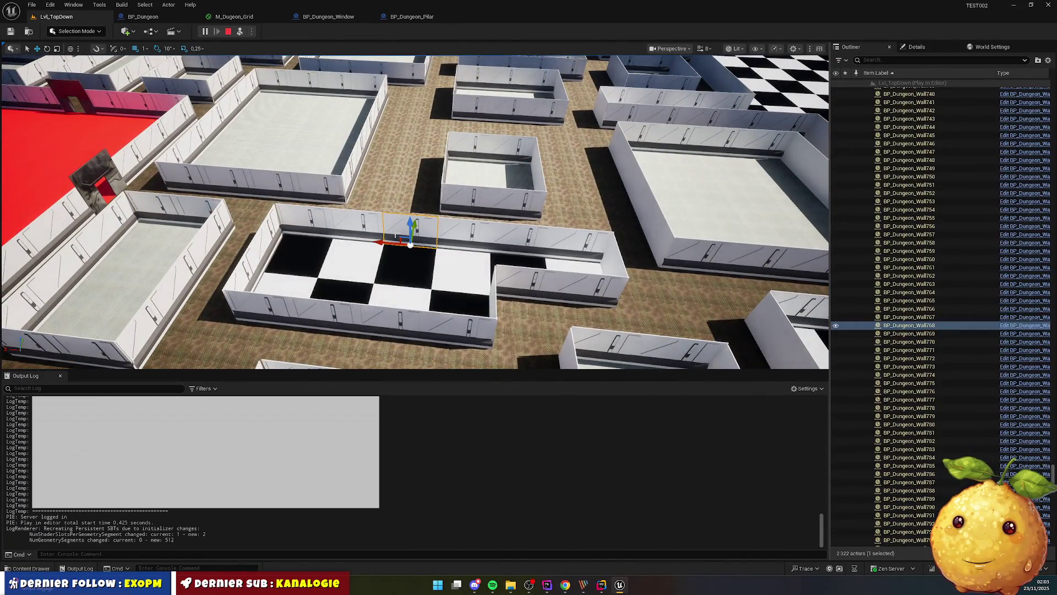
Select wall pieces Wall768, Wall767, Wall766 and onward beside the checkered room, scrolling the Outliner
{"action": "left_click", "coordinate": [396, 235]}
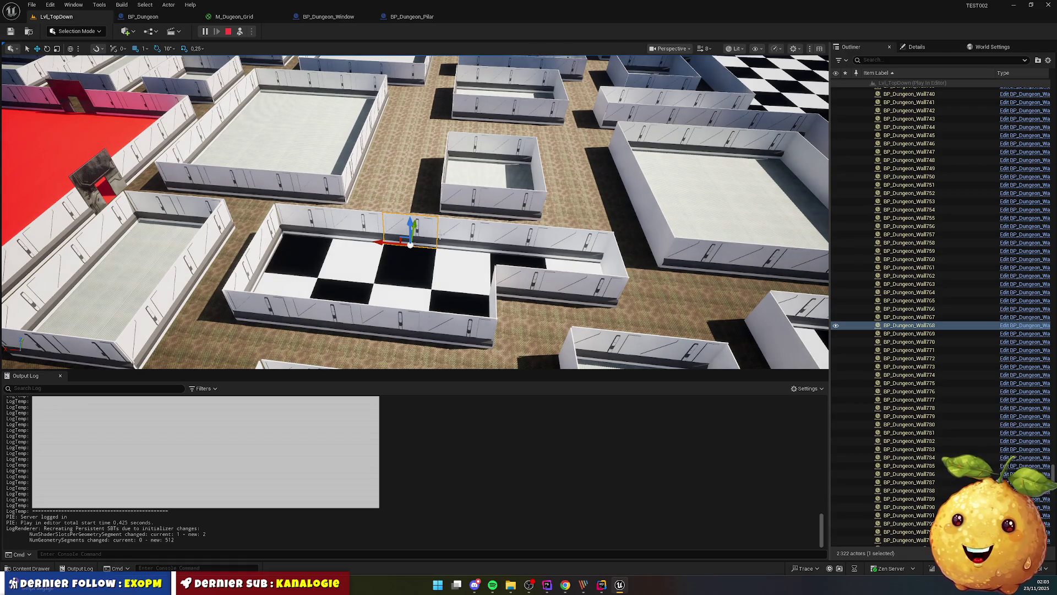
{"action": "left_click", "coordinate": [453, 242]}
{"action": "left_click", "coordinate": [520, 241]}
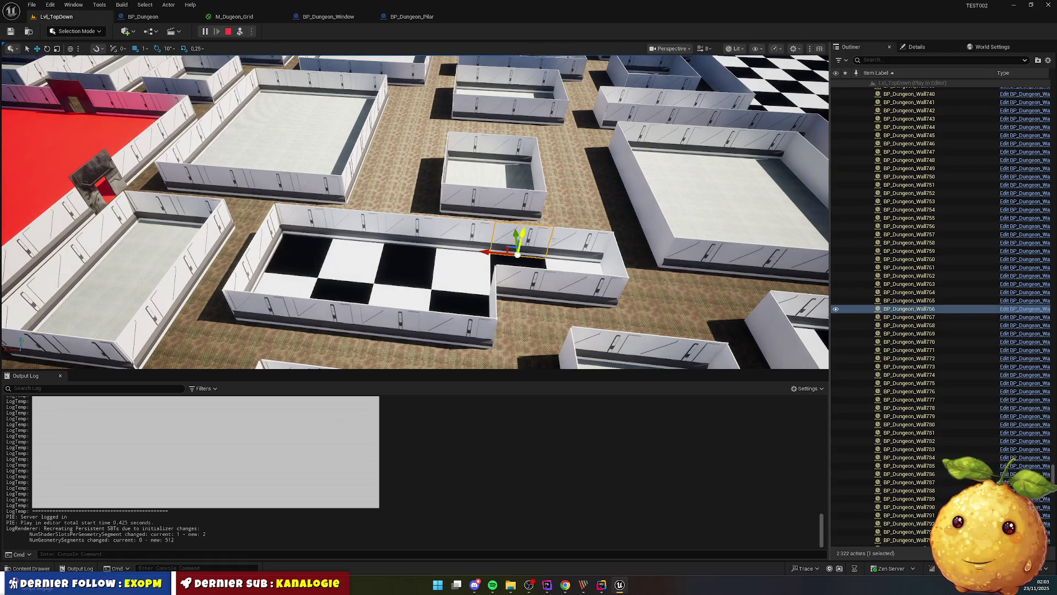
{"action": "left_click", "coordinate": [573, 242]}
{"action": "scroll", "coordinate": [949, 330], "scroll_direction": "down", "scroll_amount": 10}
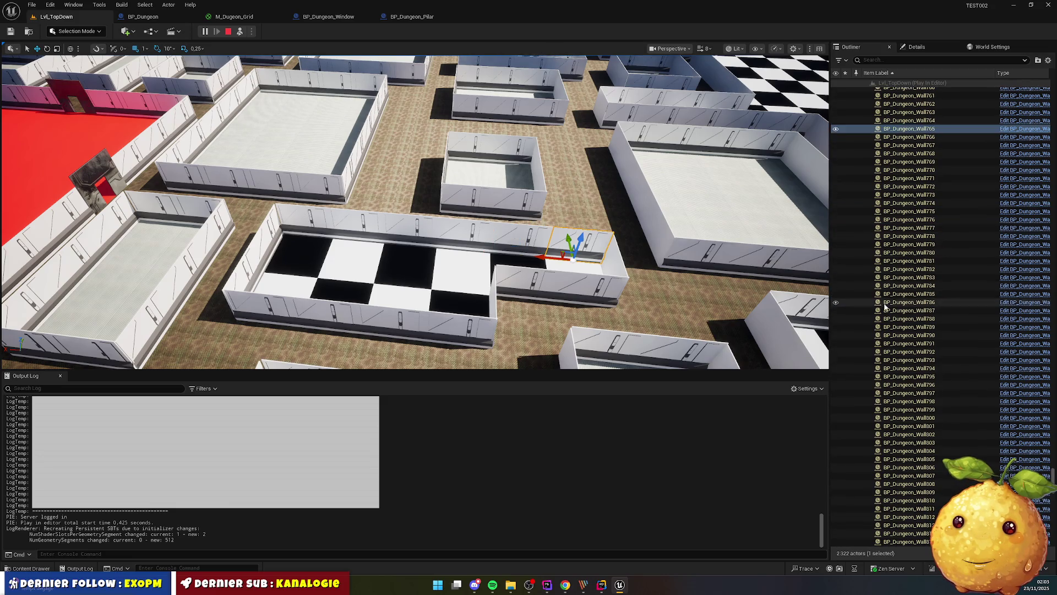
{"action": "scroll", "coordinate": [949, 332], "scroll_direction": "down", "scroll_amount": 20}
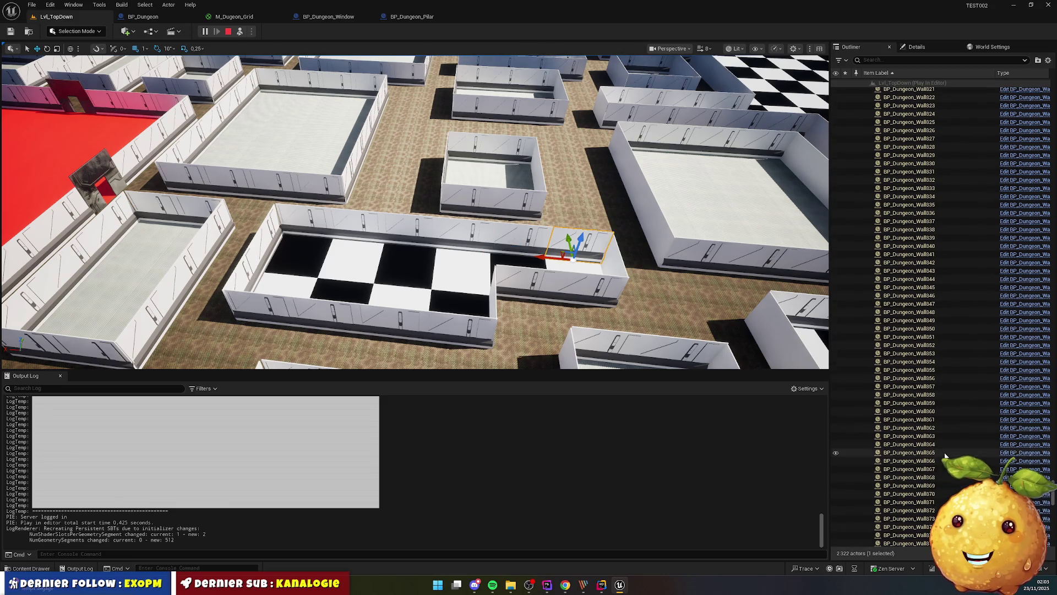
{"action": "scroll", "coordinate": [952, 452], "scroll_direction": "down", "scroll_amount": 20}
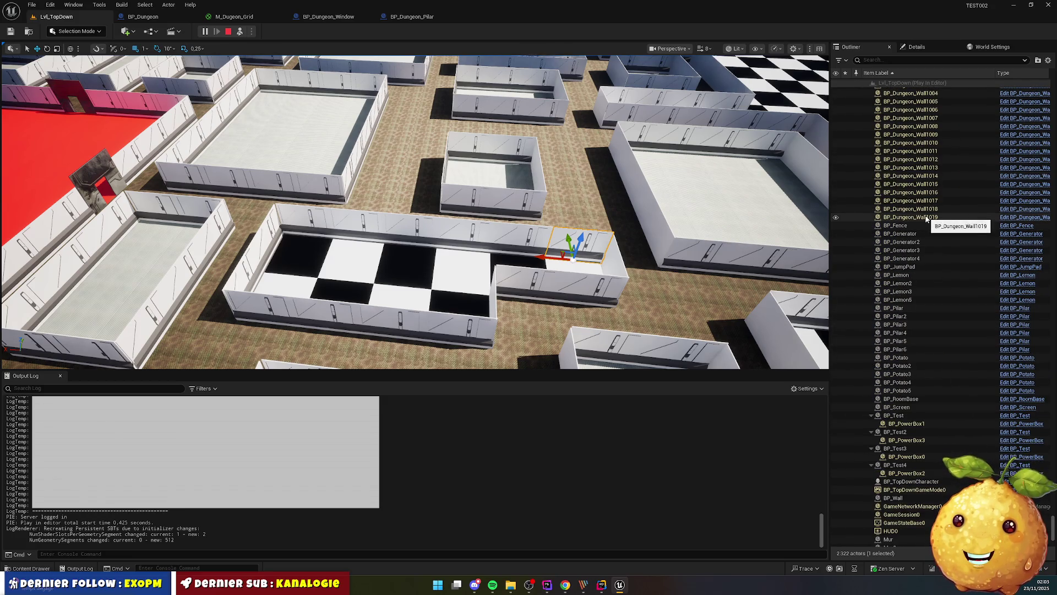
{"action": "scroll", "coordinate": [728, 244], "scroll_direction": "down", "scroll_amount": 15}
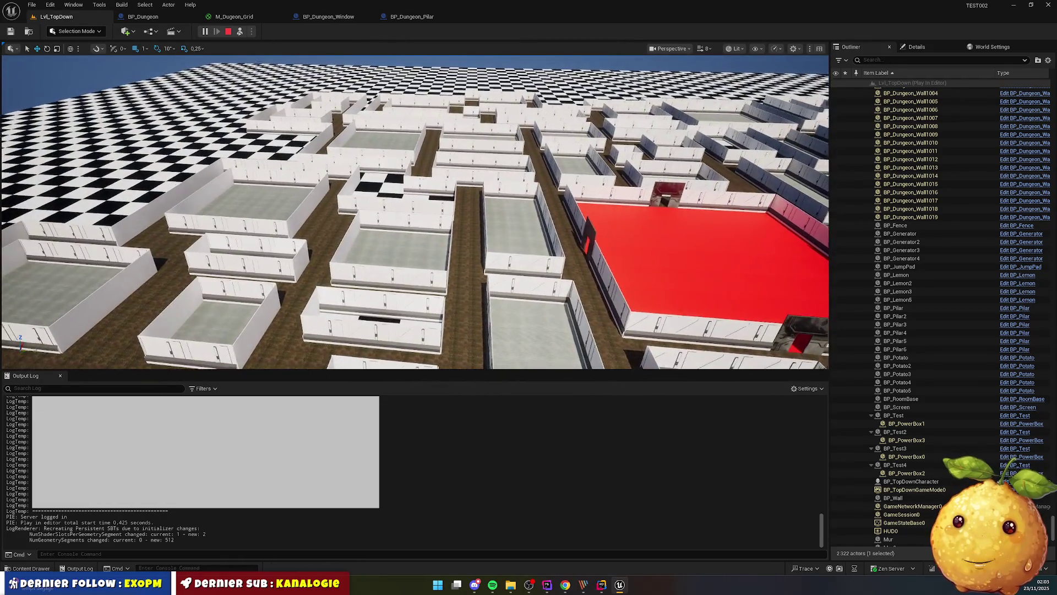
Orbit the view down onto the checkered room, then bring up DungeonGenerator.cpp
{"action": "mouse_move", "coordinate": [414, 212]}
{"action": "left_mouse_down"}
{"action": "mouse_move", "coordinate": [386, 220]}
{"action": "mouse_move", "coordinate": [374, 204]}
{"action": "left_mouse_up"}
{"action": "mouse_move", "coordinate": [529, 176]}
{"action": "left_mouse_down"}
{"action": "mouse_move", "coordinate": [529, 187]}
{"action": "mouse_move", "coordinate": [529, 177]}
{"action": "left_mouse_up"}
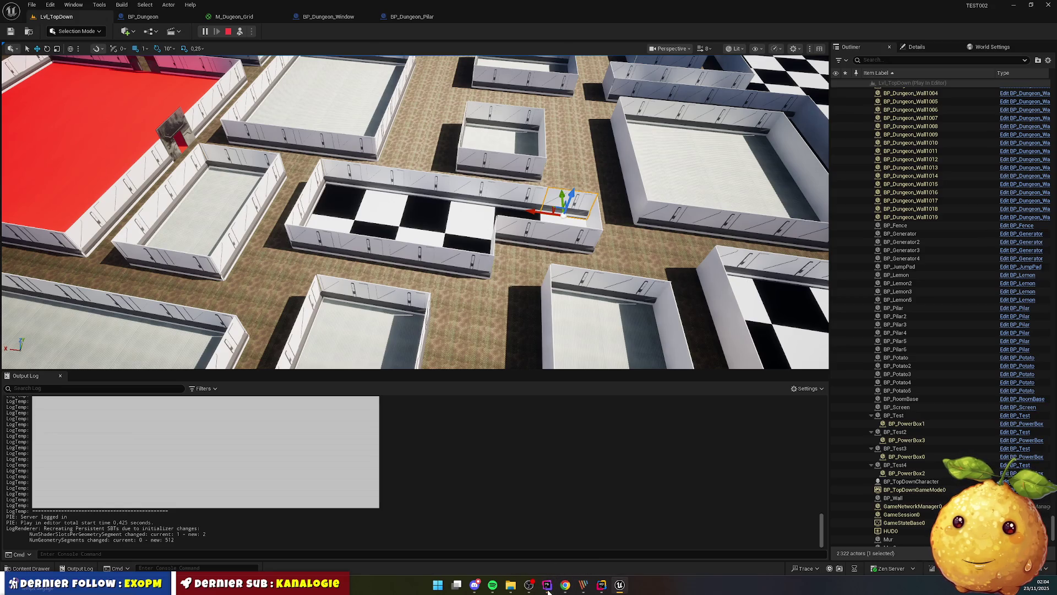
{"action": "left_click", "coordinate": [601, 584]}
Uncomment GenerateDoorsAndWindows and GenerateDoorsBetweenRooms in Generate, recompile, and stop the Unreal play session
{"action": "scroll", "coordinate": [532, 276], "scroll_direction": "up", "scroll_amount": 20}
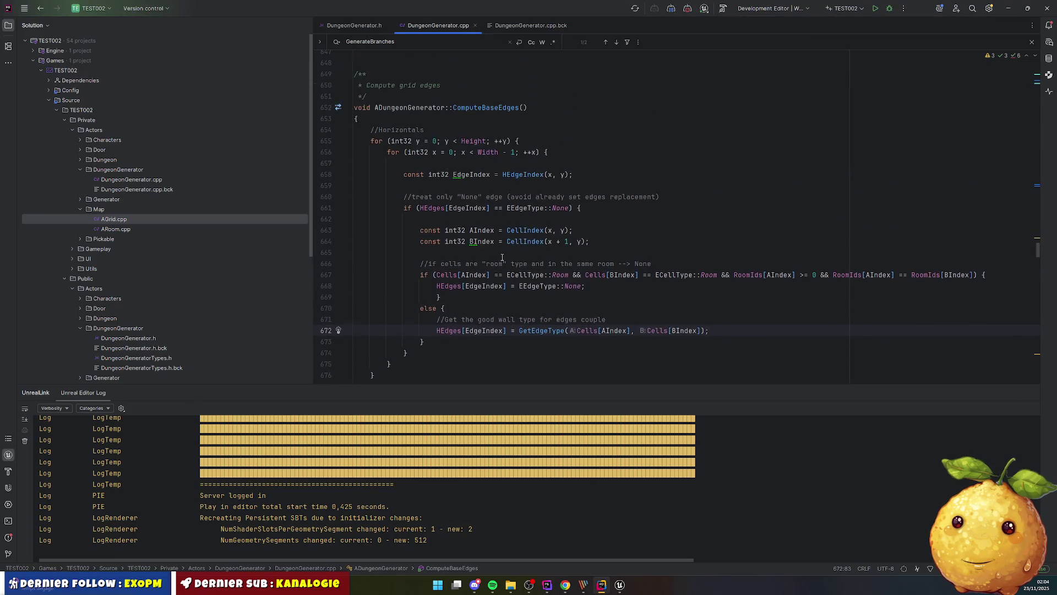
{"action": "scroll", "coordinate": [496, 247], "scroll_direction": "up", "scroll_amount": 3}
{"action": "scroll", "coordinate": [484, 242], "scroll_direction": "down", "scroll_amount": 10}
{"action": "left_click", "coordinate": [454, 256]}
{"action": "key", "text": "ctrl+slash"}
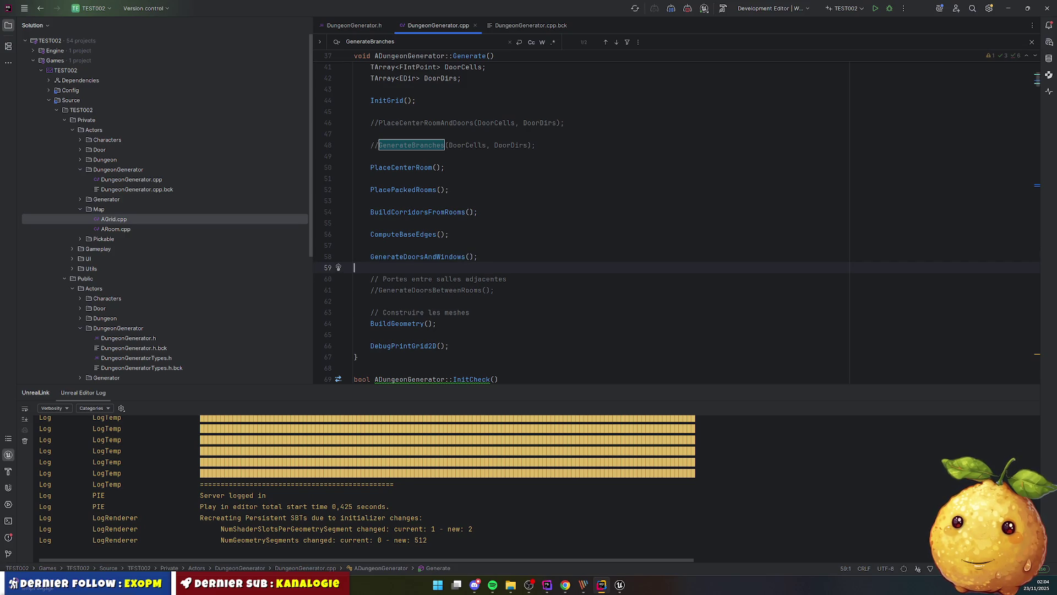
{"action": "left_click", "coordinate": [370, 290]}
{"action": "key", "text": "Delete"}
{"action": "key", "text": "Delete"}
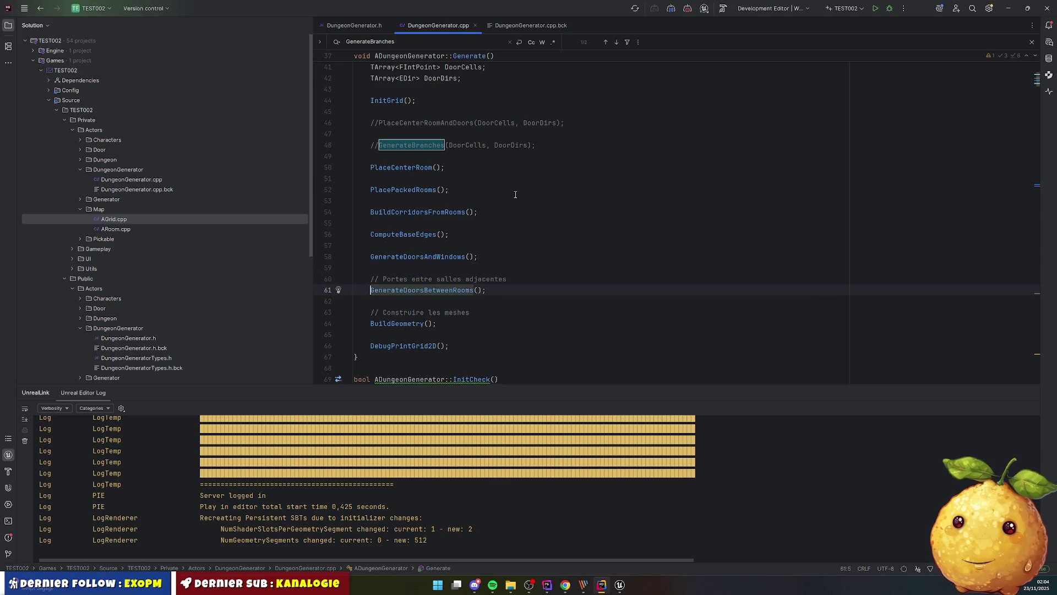
{"action": "key", "text": "ctrl+s"}
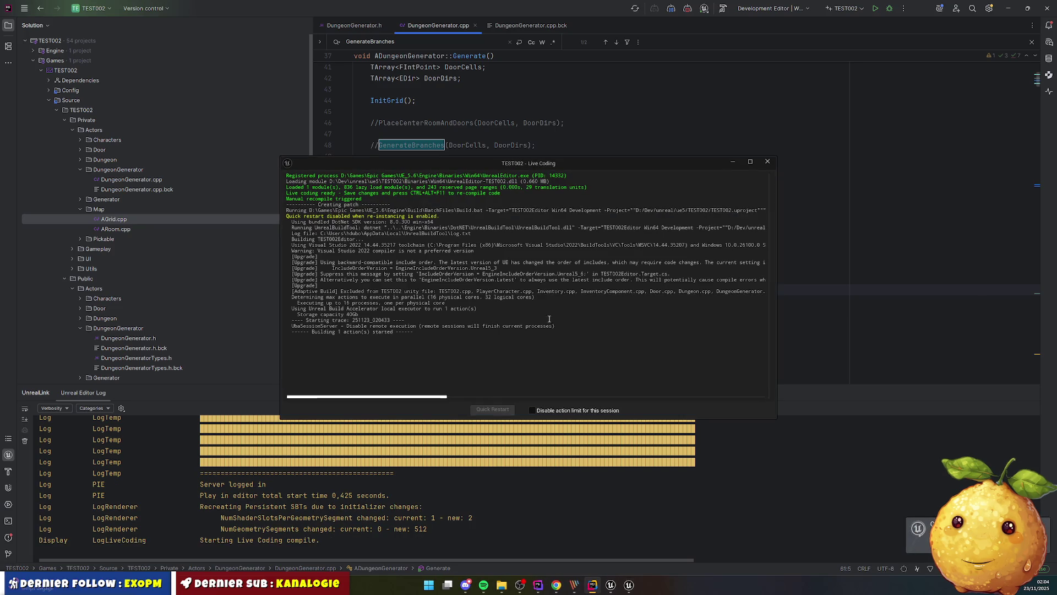
{"action": "left_click", "coordinate": [611, 585]}
{"action": "left_click", "coordinate": [228, 31]}
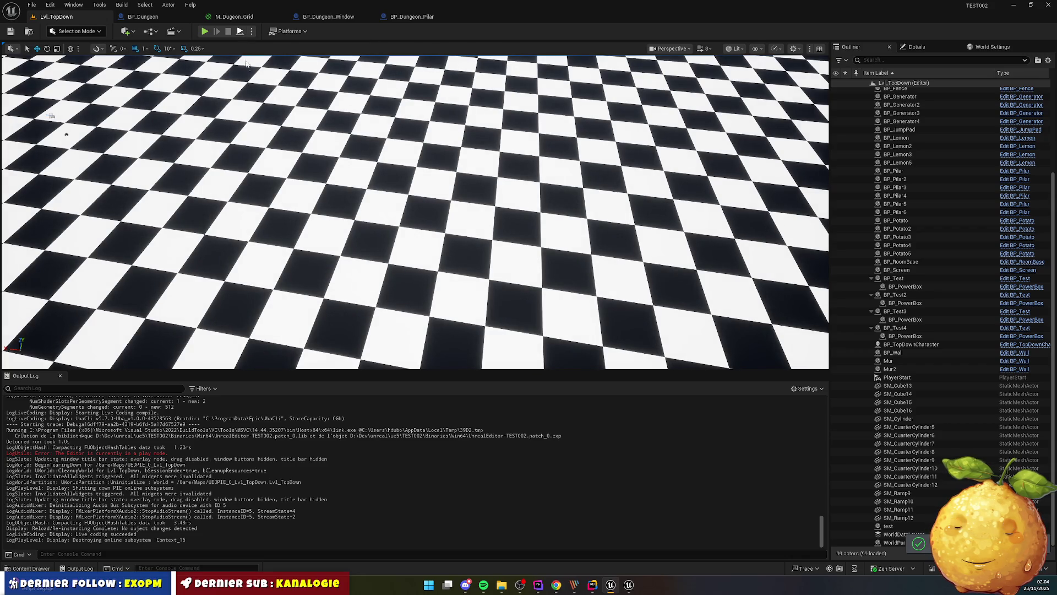
Simulate the level and inspect a wall actor, then replay and run the character toward the door
{"action": "left_click", "coordinate": [240, 32]}
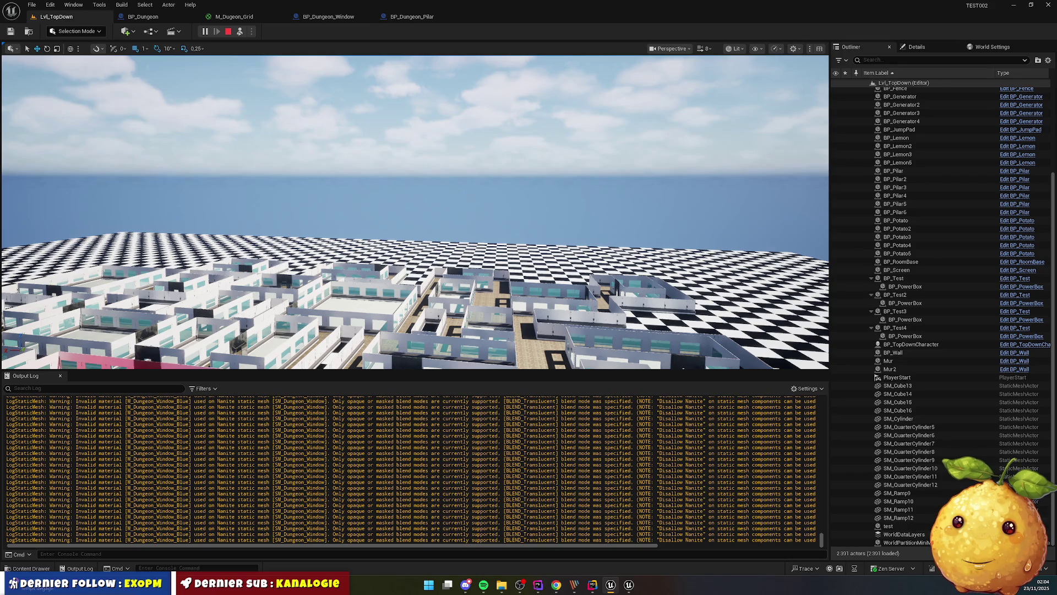
{"action": "left_click", "coordinate": [398, 274]}
{"action": "right_click", "coordinate": [445, 219]}
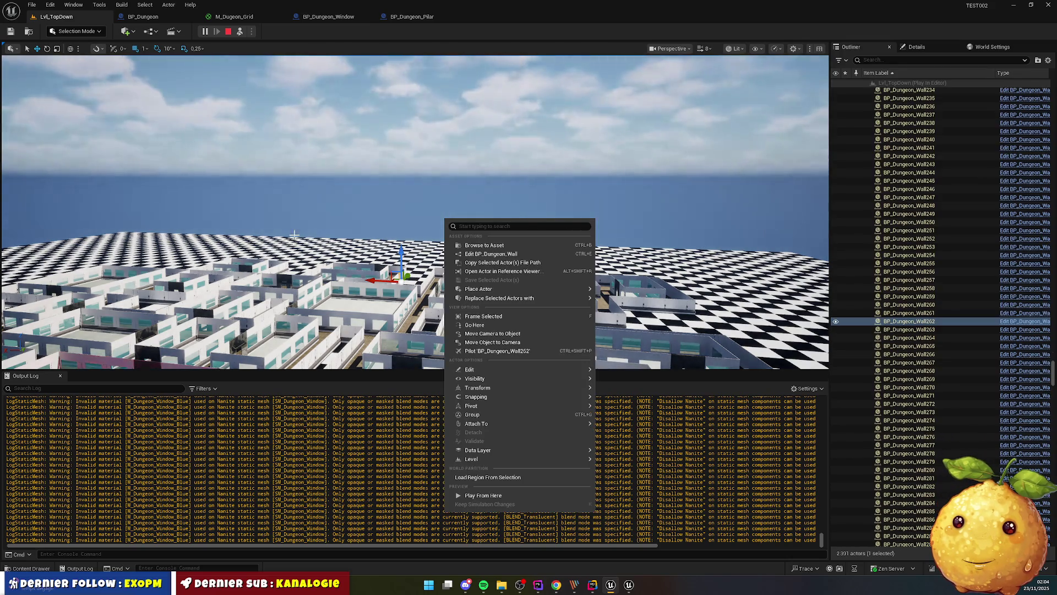
{"action": "left_click", "coordinate": [551, 28]}
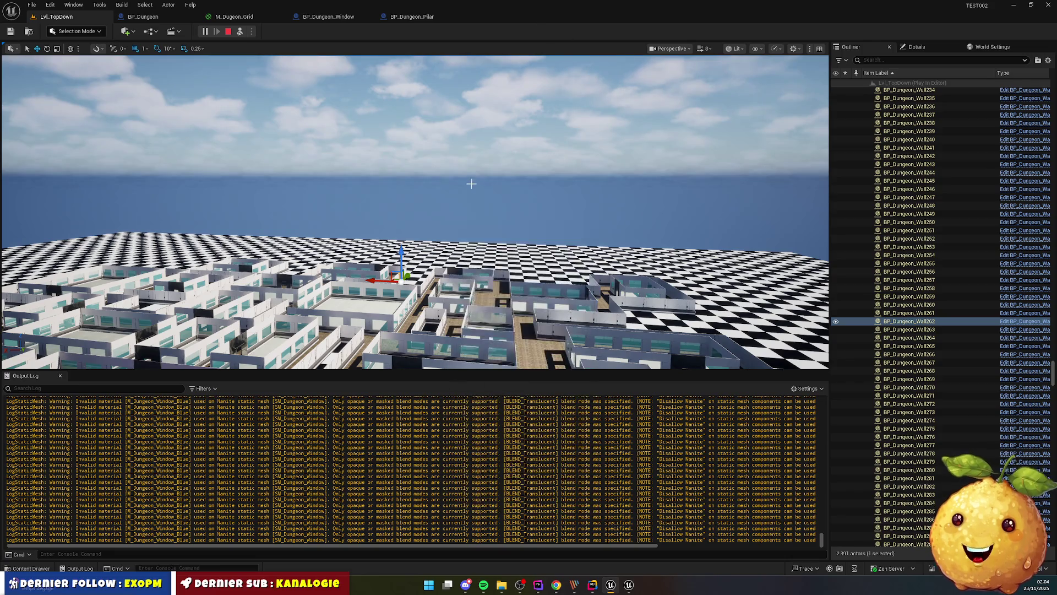
{"action": "key", "text": "s"}
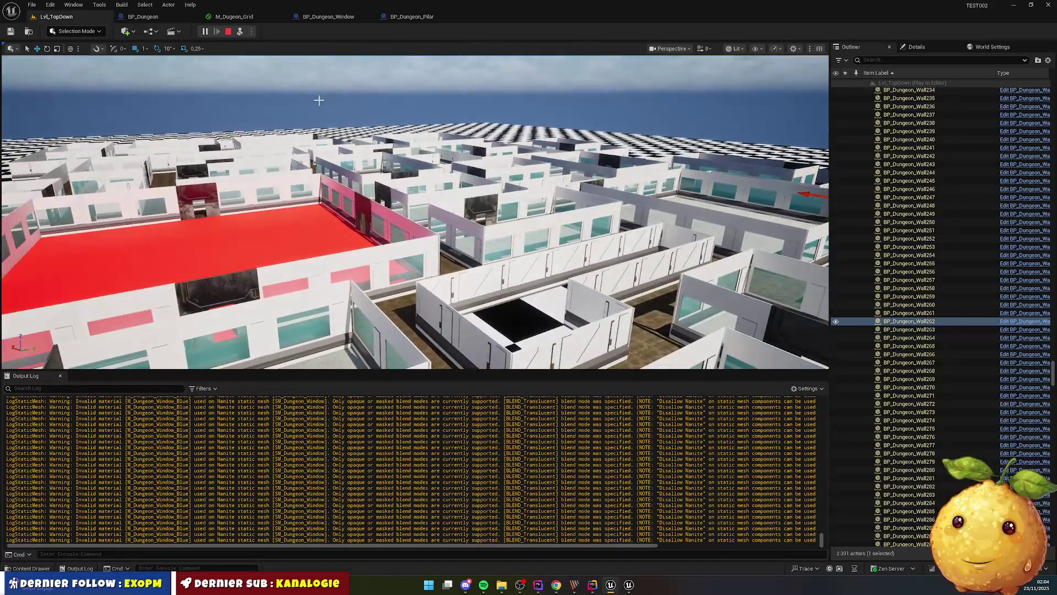
{"action": "left_click", "coordinate": [228, 31]}
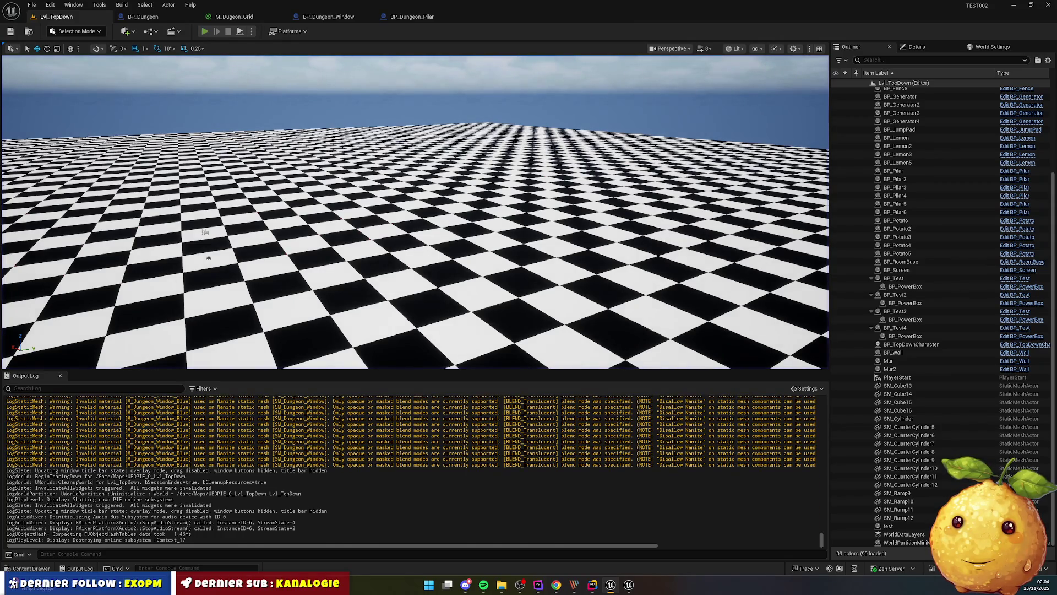
{"action": "key", "text": "alt+p"}
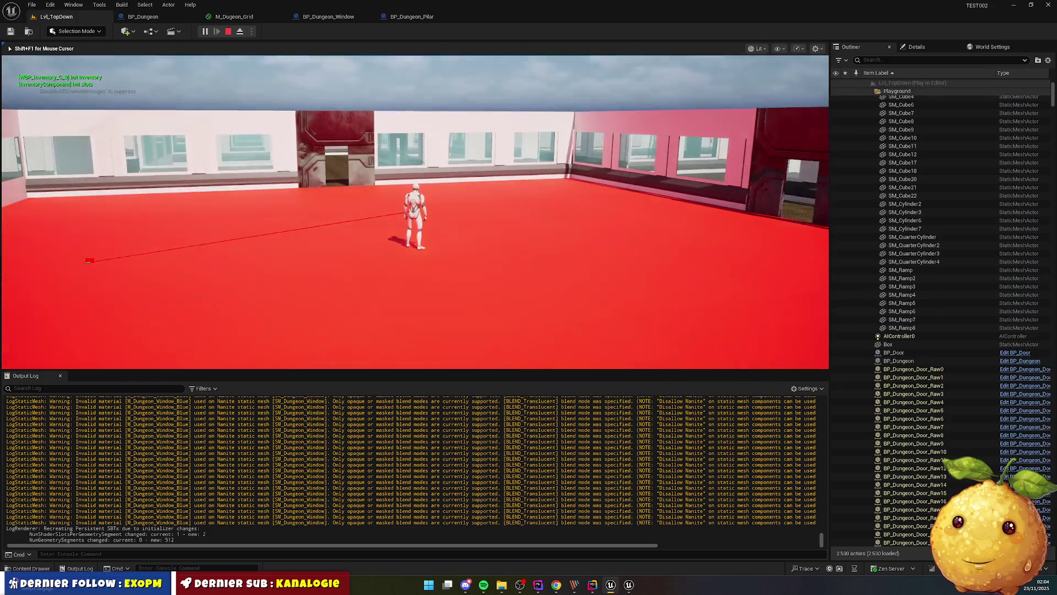
{"action": "key", "text": "w"}
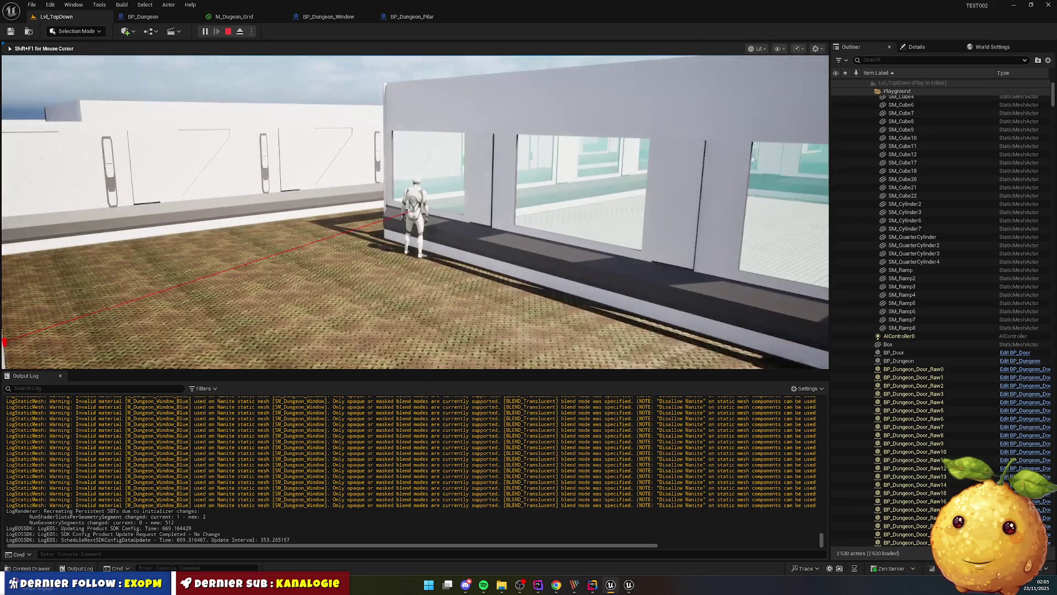
{"action": "key", "text": "Escape"}
Open BP_Dungeon and expand its 7 by 7 Center Room settings, then go back to Rider
{"action": "left_click", "coordinate": [142, 17]}
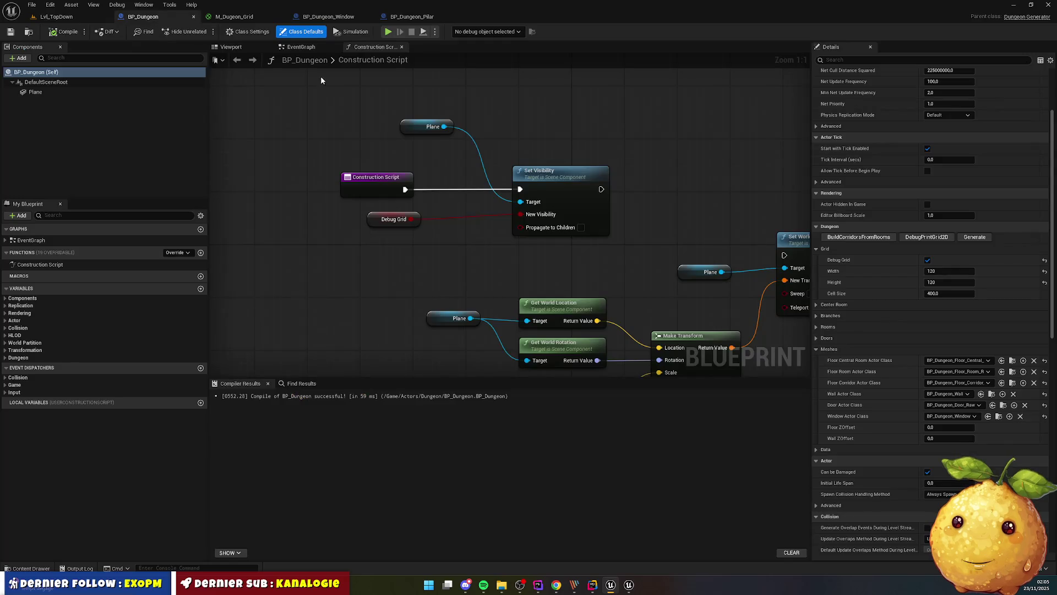
{"action": "left_click", "coordinate": [816, 304]}
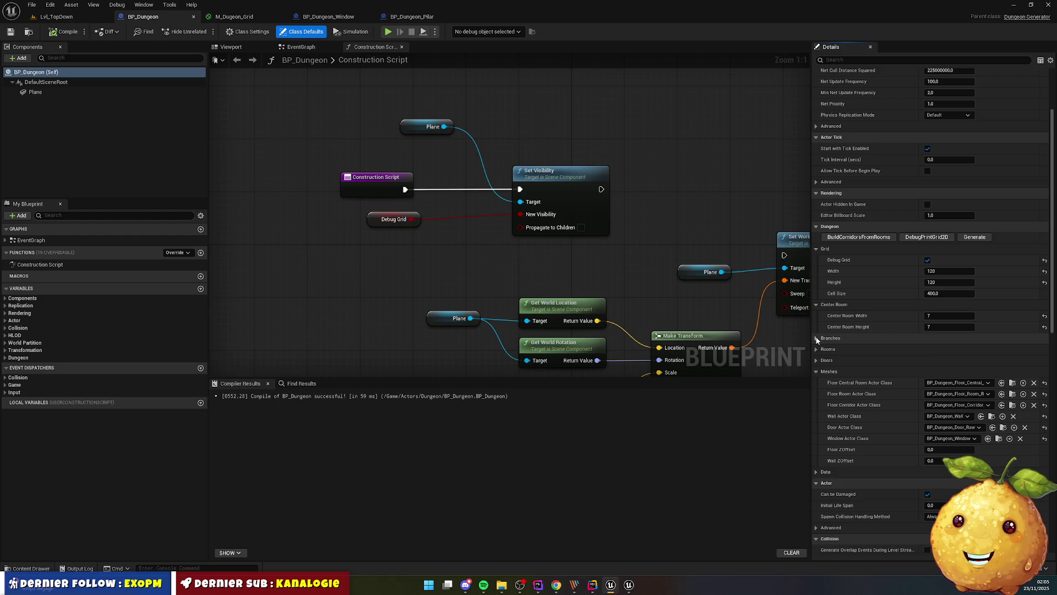
{"action": "key", "text": "alt+Tab"}
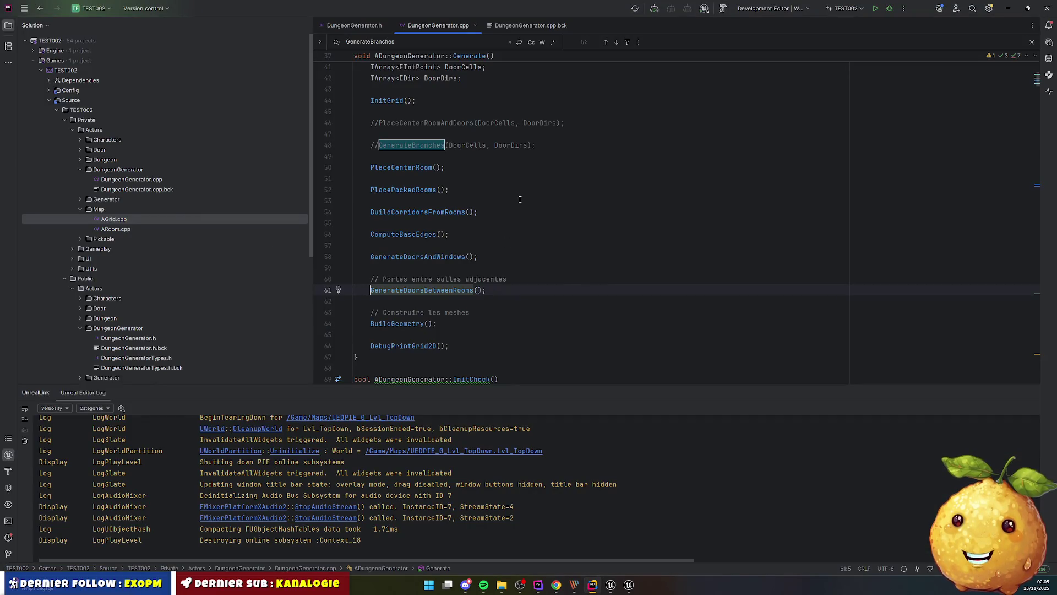
In DungeonGenerator.h, duplicate the bDebugGrid UPROPERTY and turn the copy into int32 RoomNumber
{"action": "left_click", "coordinate": [364, 23]}
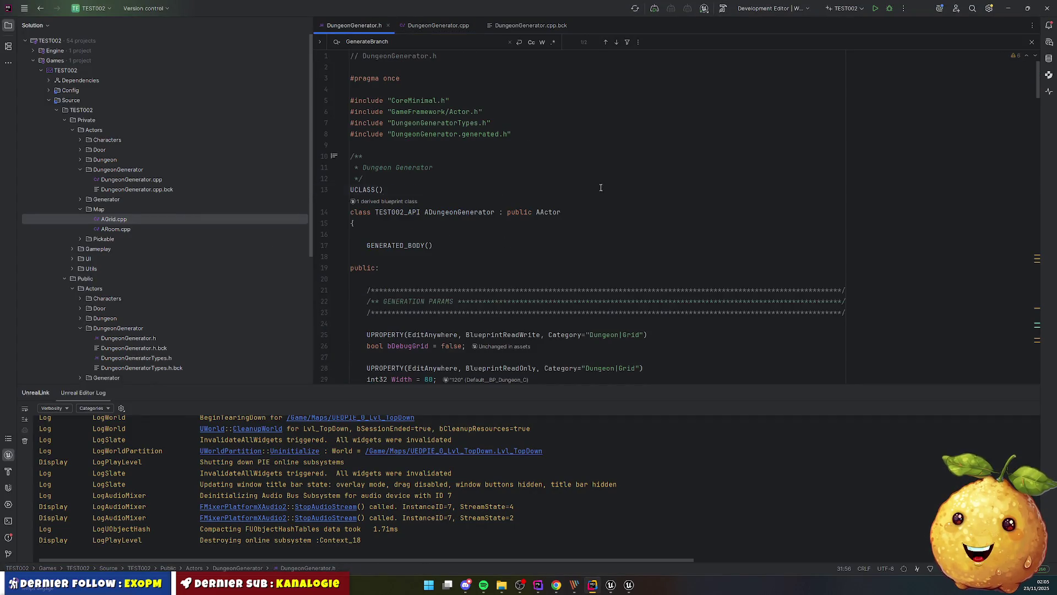
{"action": "scroll", "coordinate": [452, 238], "scroll_direction": "down", "scroll_amount": 5}
{"action": "mouse_move", "coordinate": [356, 156]}
{"action": "left_mouse_down"}
{"action": "mouse_move", "coordinate": [557, 167]}
{"action": "mouse_move", "coordinate": [610, 181]}
{"action": "left_mouse_up"}
{"action": "key", "text": "ctrl+c"}
{"action": "key", "text": "Escape"}
{"action": "key", "text": "ctrl+v"}
{"action": "left_click", "coordinate": [368, 167]}
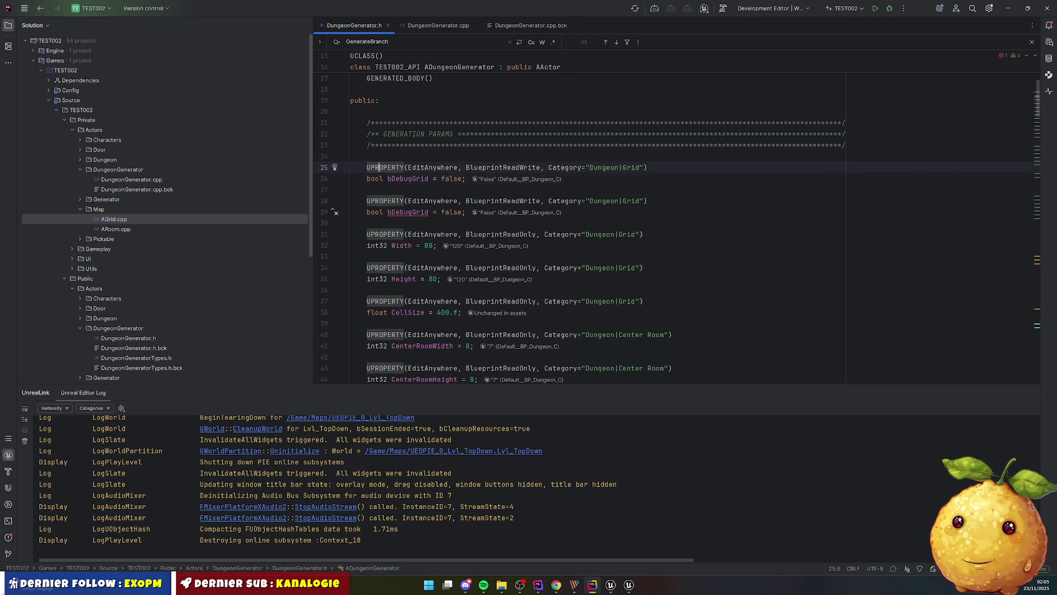
{"action": "double_click", "coordinate": [408, 178]}
{"action": "type", "text": "RoomNumbe"}
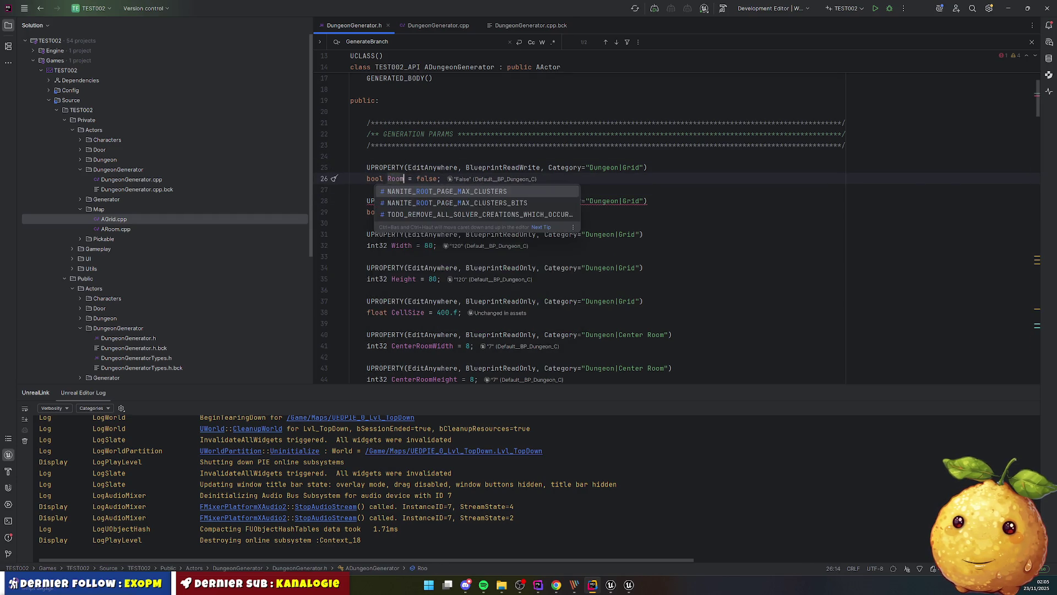
{"action": "type", "text": "r"}
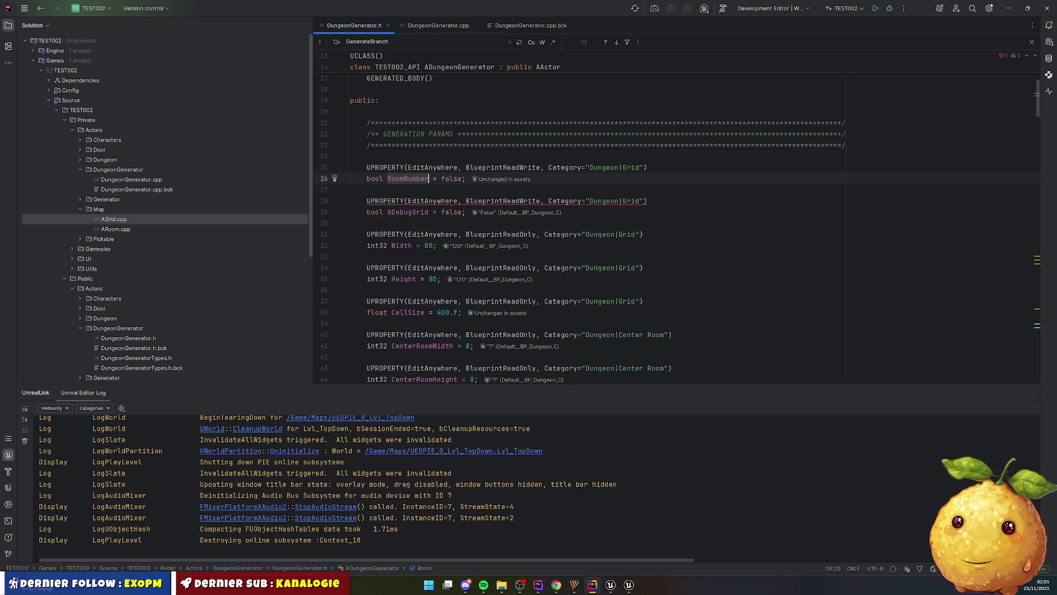
{"action": "left_click", "coordinate": [428, 167]}
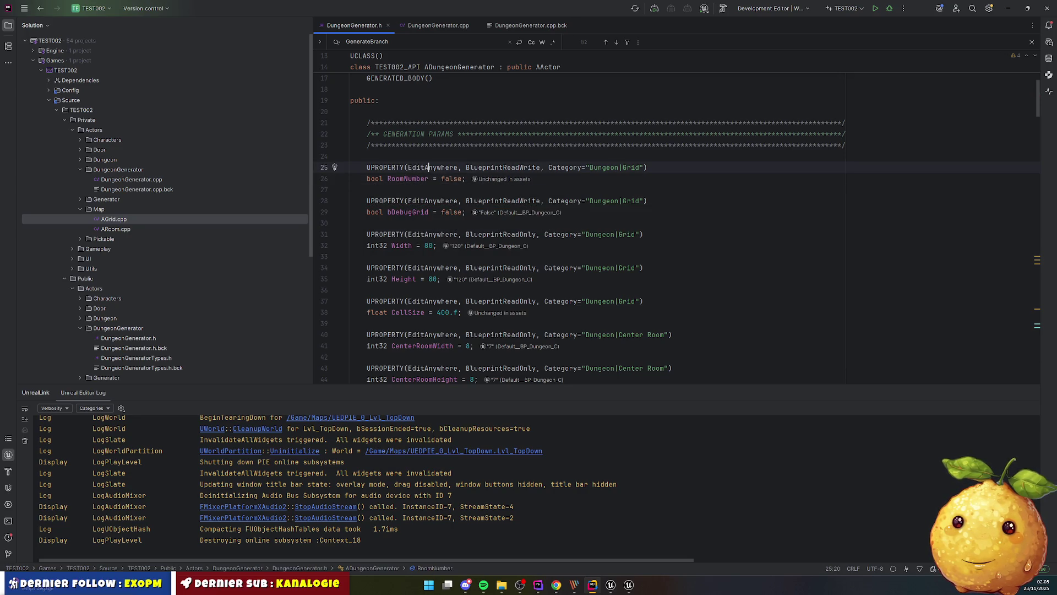
{"action": "key", "text": "Down"}
{"action": "key", "text": "ctrl+shift+Left"}
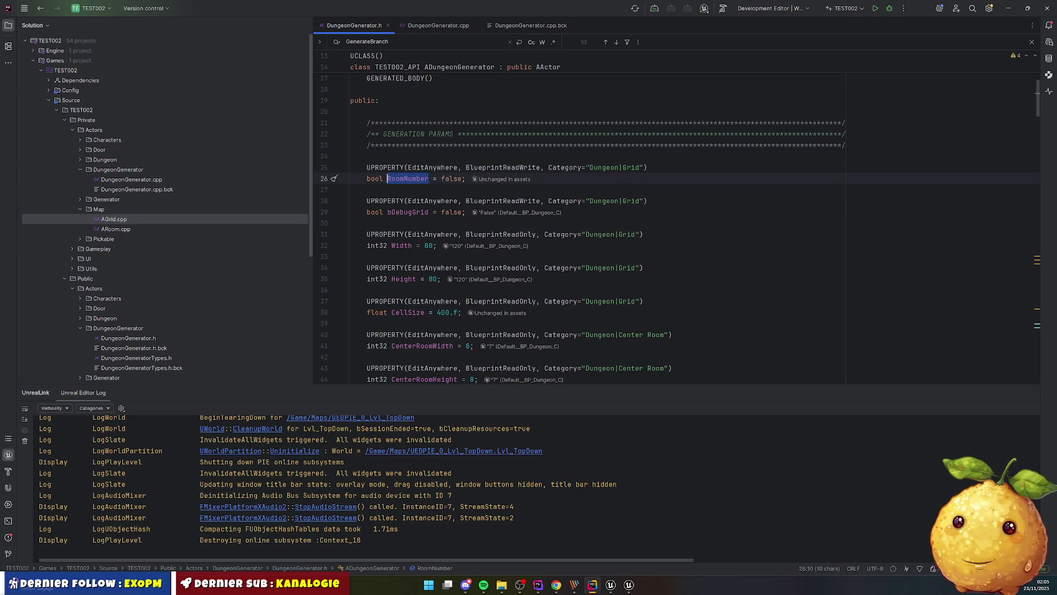
{"action": "left_click", "coordinate": [375, 177]}
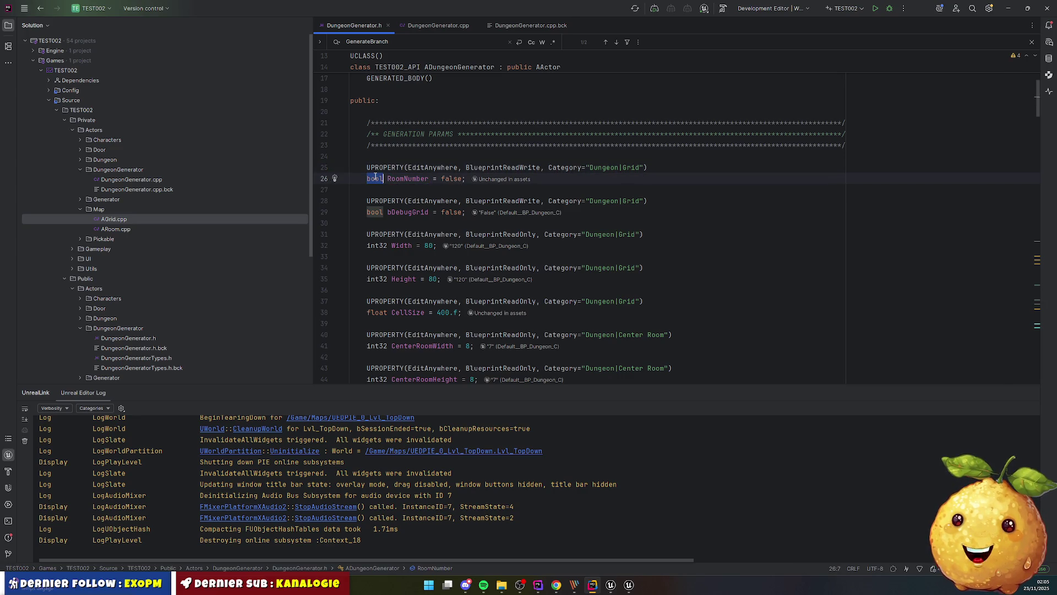
{"action": "type", "text": "int"}
{"action": "key", "text": "Right"}
{"action": "key", "text": "ctrl+shift+Right"}
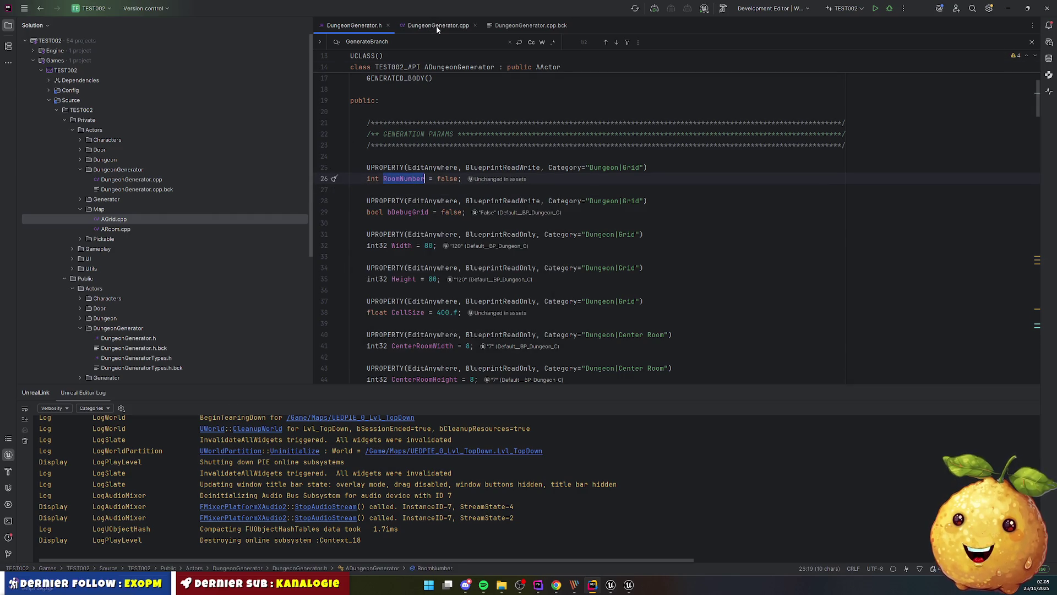
In PlacePackedRooms, use RoomNumber in the while loop and comment out the TargetRoomCount constant
{"action": "left_click", "coordinate": [436, 25]}
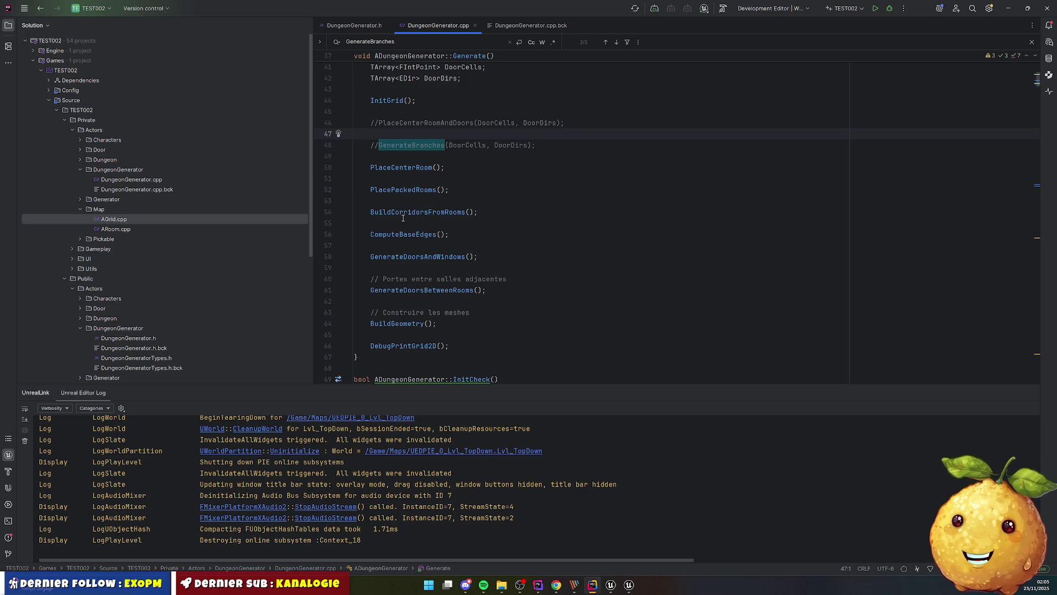
{"action": "left_click", "coordinate": [405, 190], "text": "ctrl"}
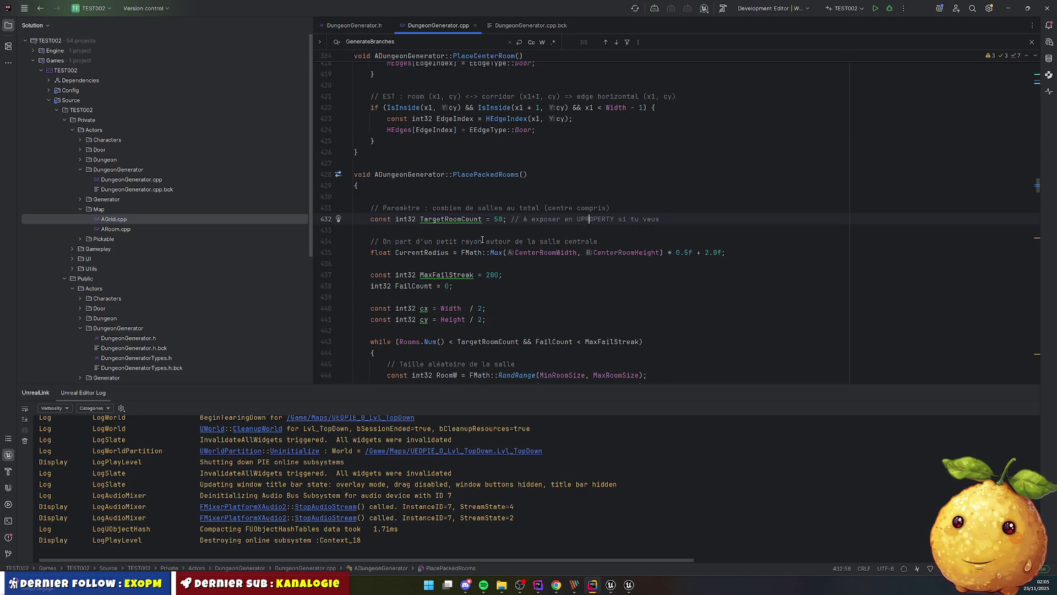
{"action": "double_click", "coordinate": [479, 219]}
{"action": "key", "text": "ctrl+f"}
{"action": "scroll", "coordinate": [498, 235], "scroll_direction": "down", "scroll_amount": 2}
{"action": "scroll", "coordinate": [498, 236], "scroll_direction": "down", "scroll_amount": 3}
{"action": "key", "text": "Return"}
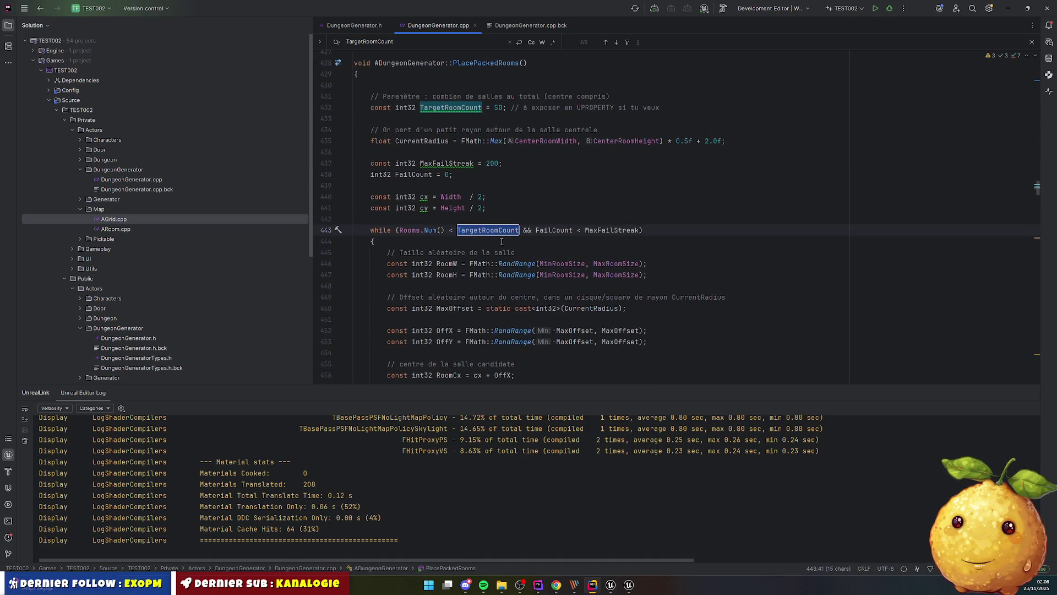
{"action": "key", "text": "Return"}
{"action": "key", "text": "ctrl+f"}
{"action": "key", "text": "Return"}
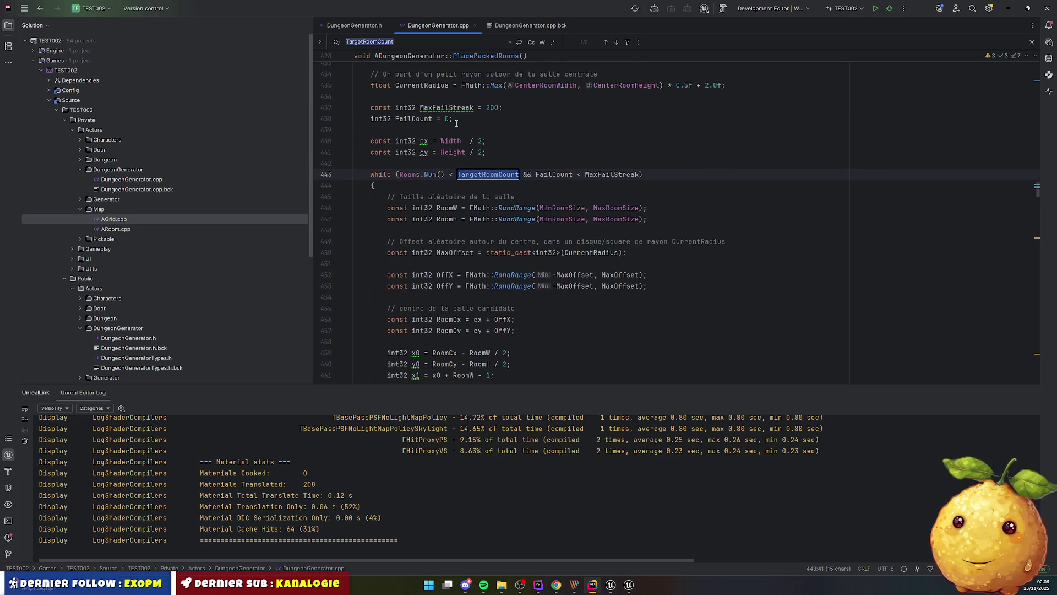
{"action": "key", "text": "Escape"}
{"action": "type", "text": "RoomNumber"}
{"action": "scroll", "coordinate": [477, 168], "scroll_direction": "up", "scroll_amount": 3}
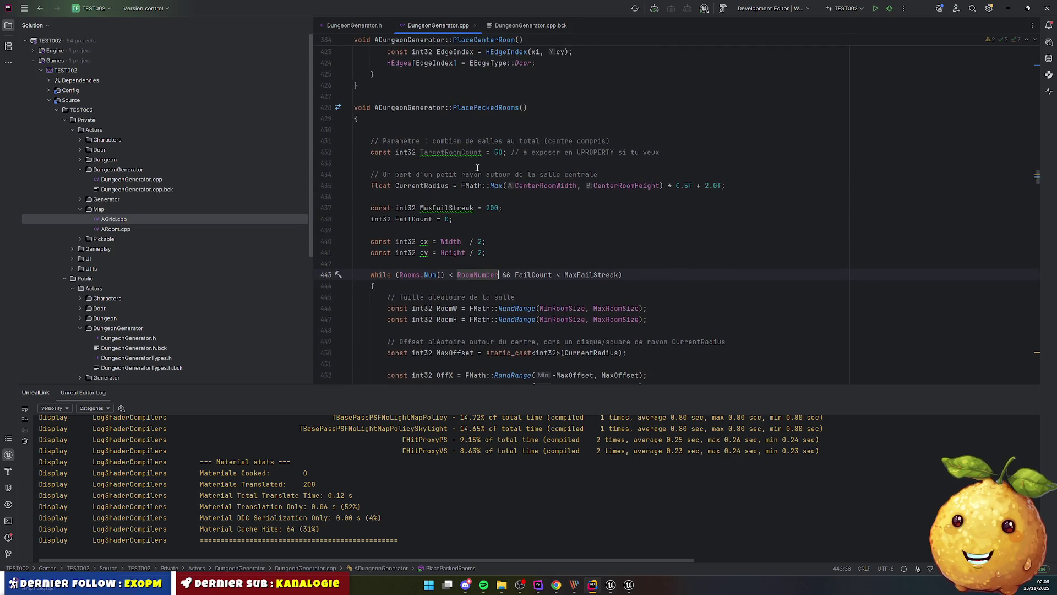
{"action": "left_click", "coordinate": [493, 263]}
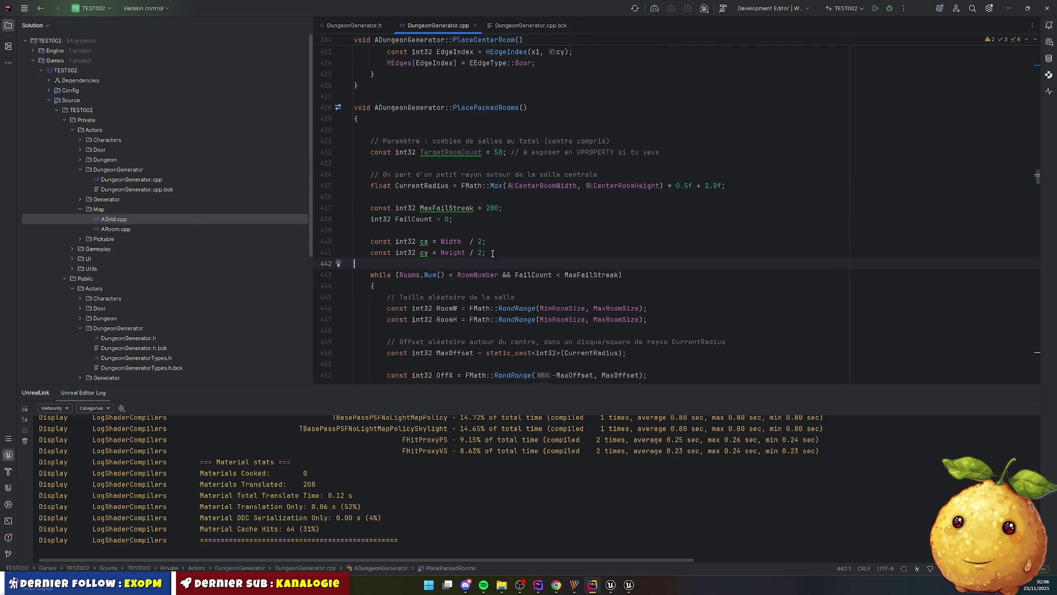
{"action": "left_click_drag", "start_coordinate": [415, 128], "coordinate": [355, 153]}
{"action": "left_click", "coordinate": [355, 152]}
{"action": "type", "text": "//"}
{"action": "double_click", "coordinate": [413, 151]}
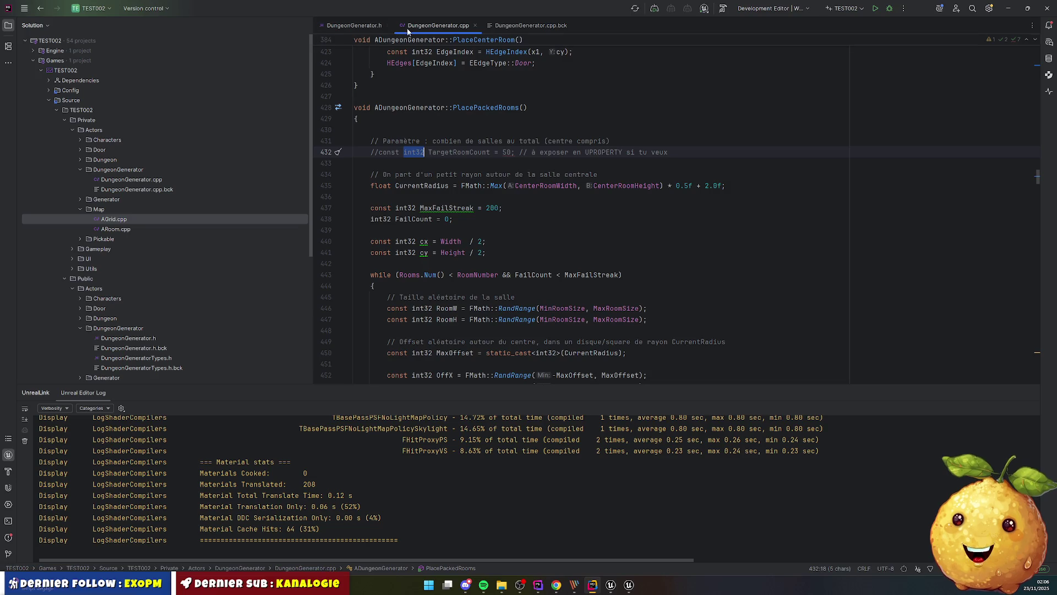
Give RoomNumber a default of 20 in the header and trigger a Live Coding recompile
{"action": "left_click", "coordinate": [353, 26]}
{"action": "left_click", "coordinate": [449, 179]}
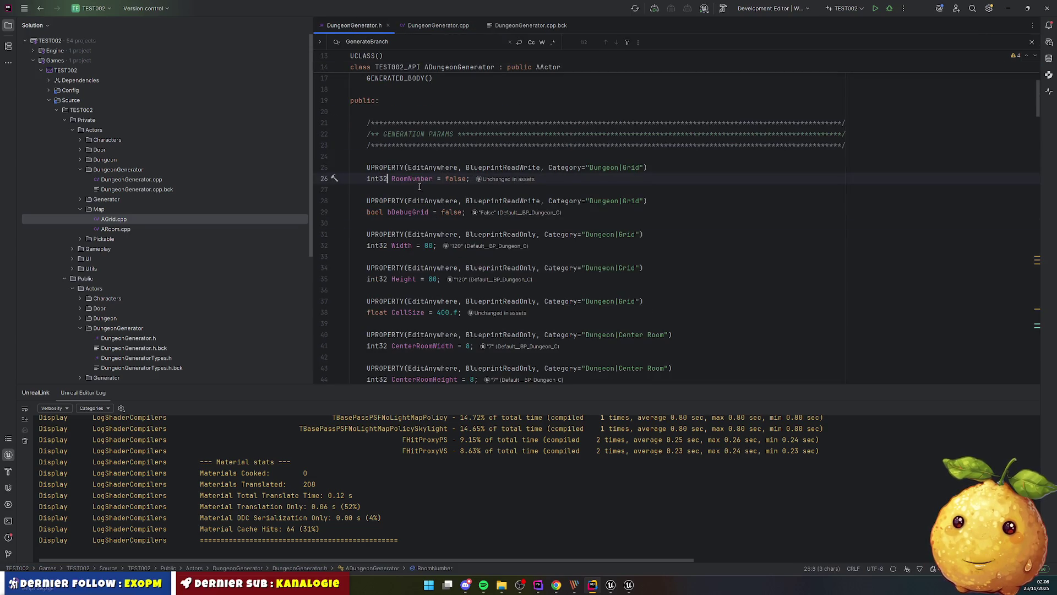
{"action": "double_click", "coordinate": [450, 179]}
{"action": "type", "text": "50"}
{"action": "type", "text": "20"}
{"action": "left_click", "coordinate": [366, 190]}
{"action": "key", "text": "ctrl+alt+F11"}
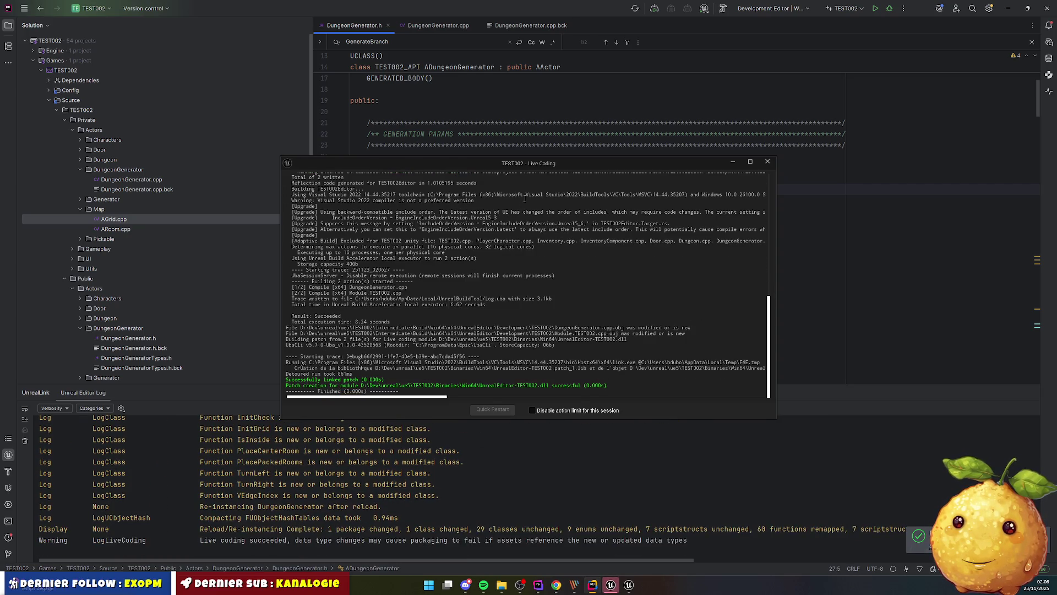
Close the successful Live Coding build window and return to Unreal Engine
{"action": "left_click", "coordinate": [767, 161]}
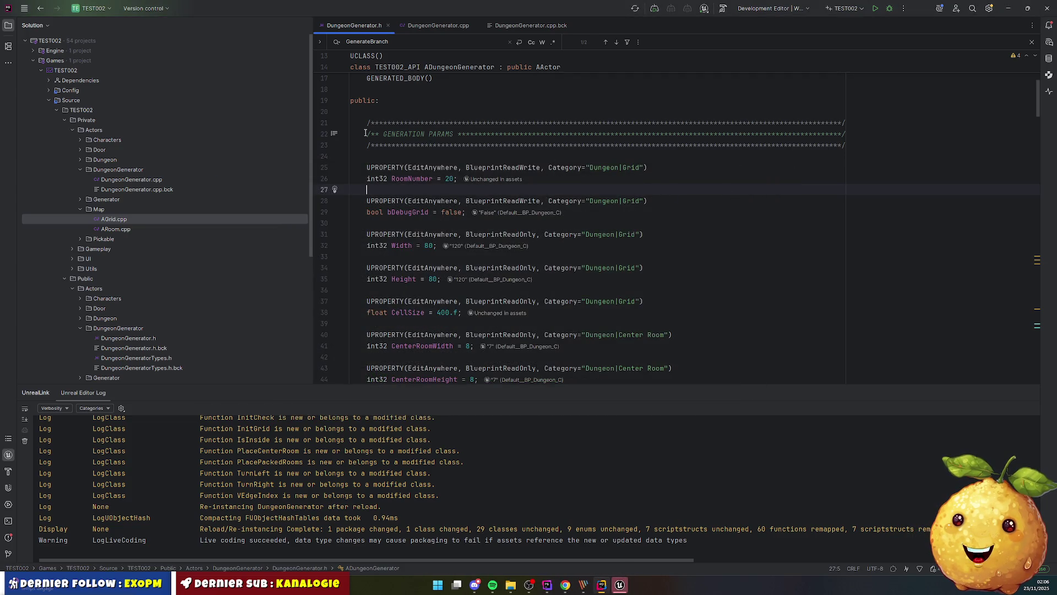
{"action": "key", "text": "alt+Tab"}
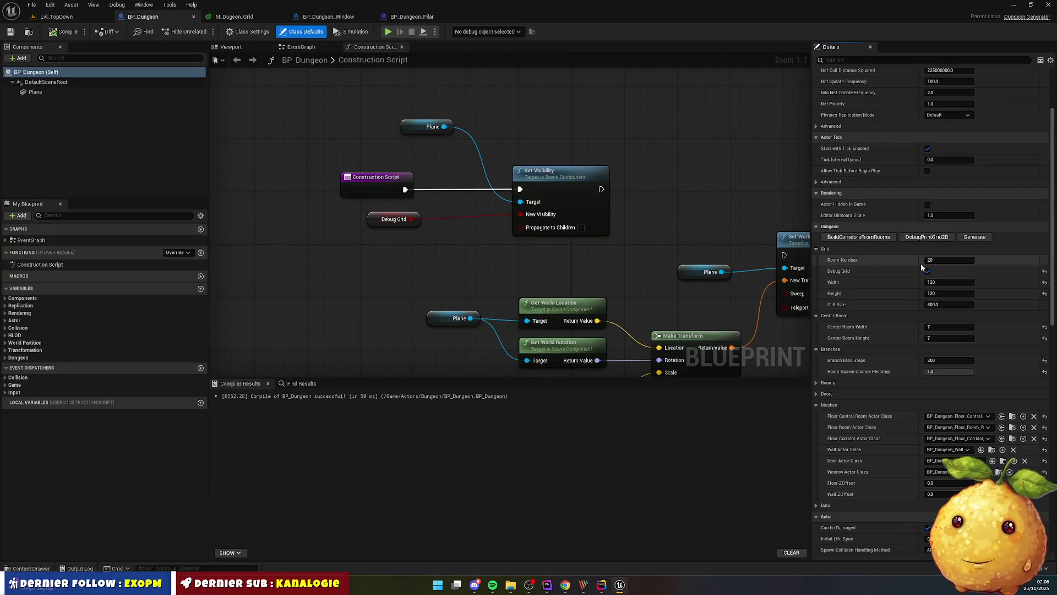
Switch to Lvl_TopDown and start a fresh play session of the new dungeon
{"action": "left_click", "coordinate": [56, 16]}
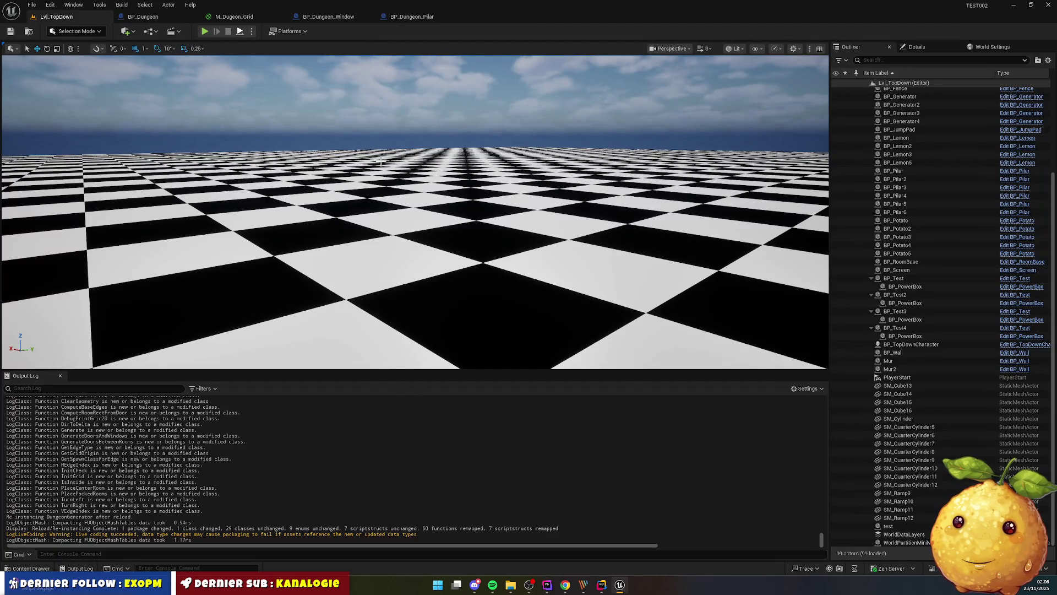
{"action": "key", "text": "alt+p"}
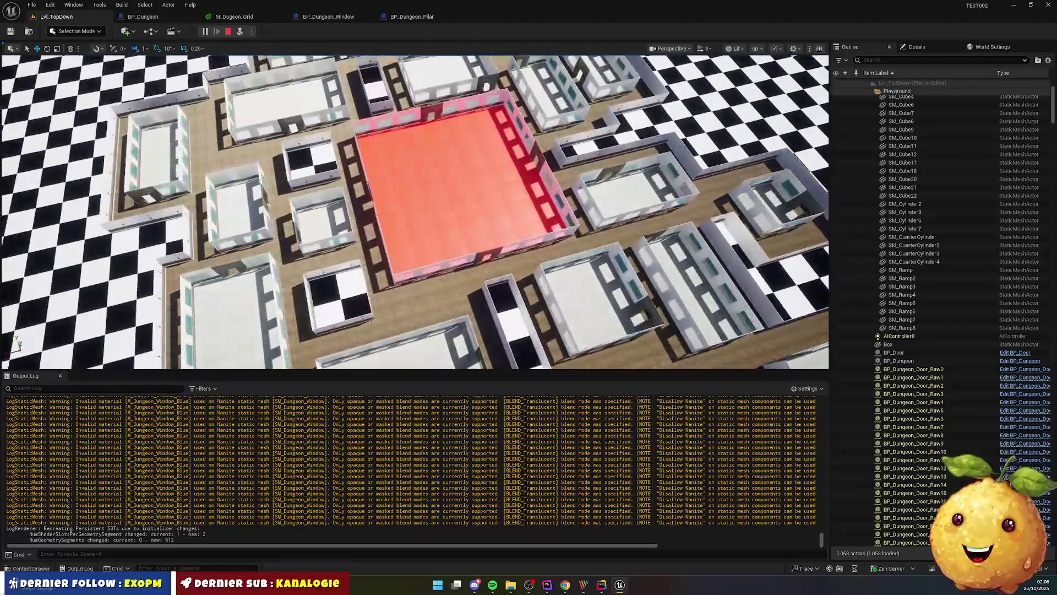
{"action": "left_click", "coordinate": [228, 32]}
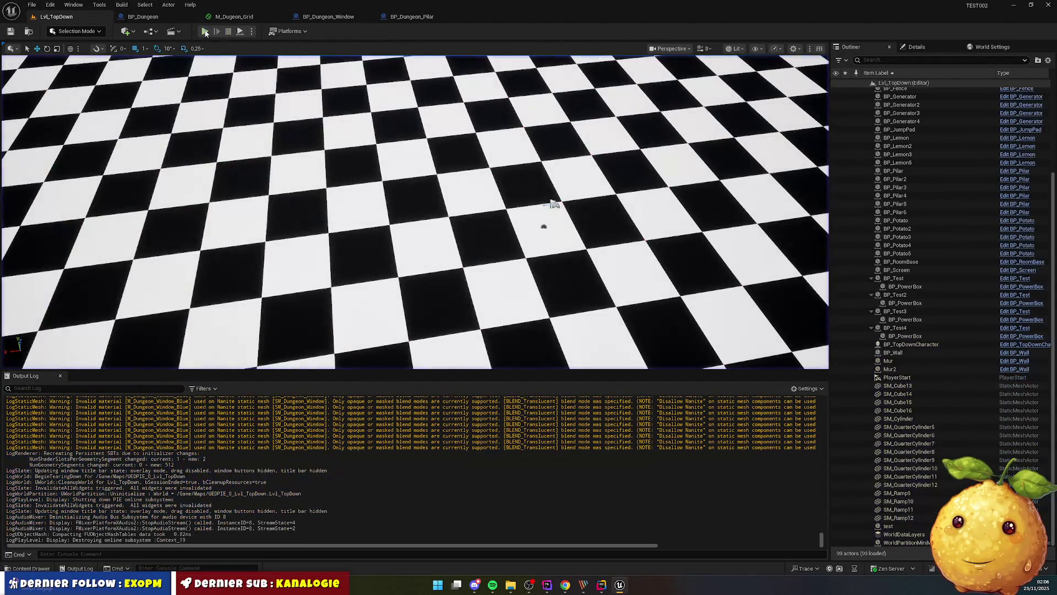
{"action": "left_click", "coordinate": [205, 31]}
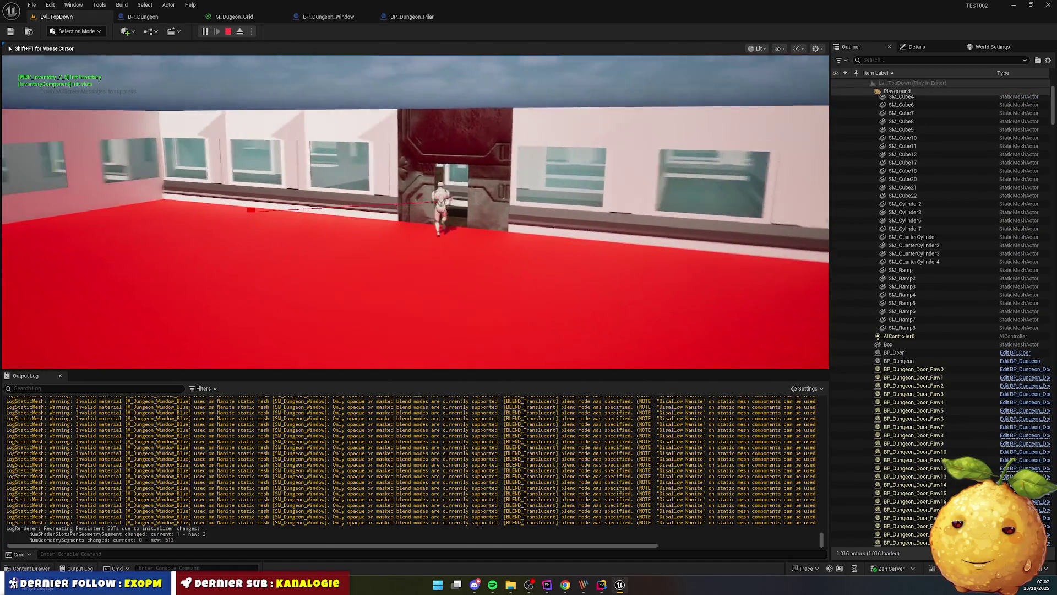
Run the character out of the red room, across the courtyard and into the windowed corridor
{"action": "key", "text": "w"}
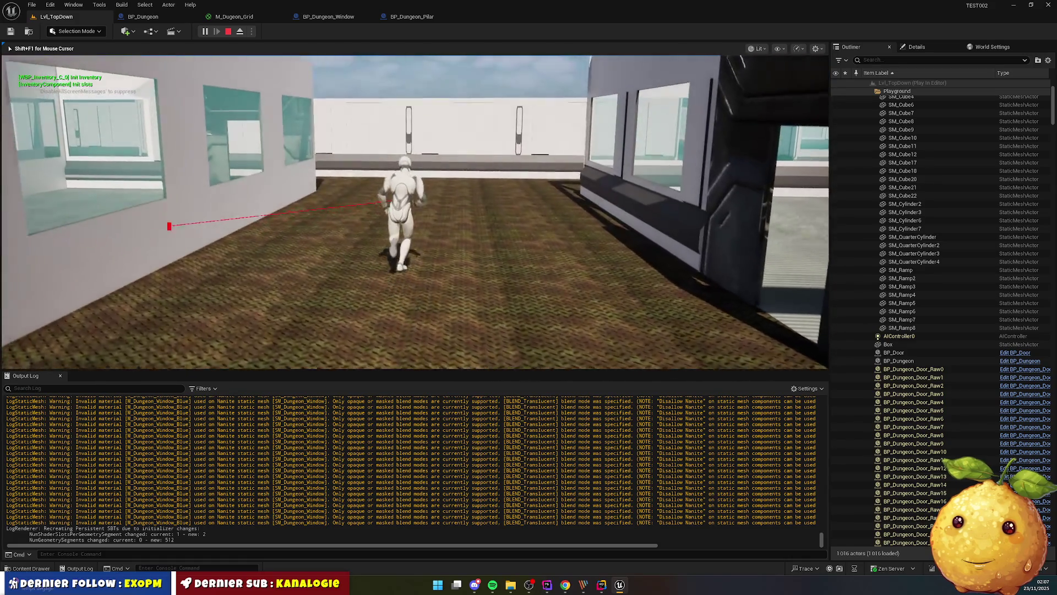
{"action": "key", "text": "w"}
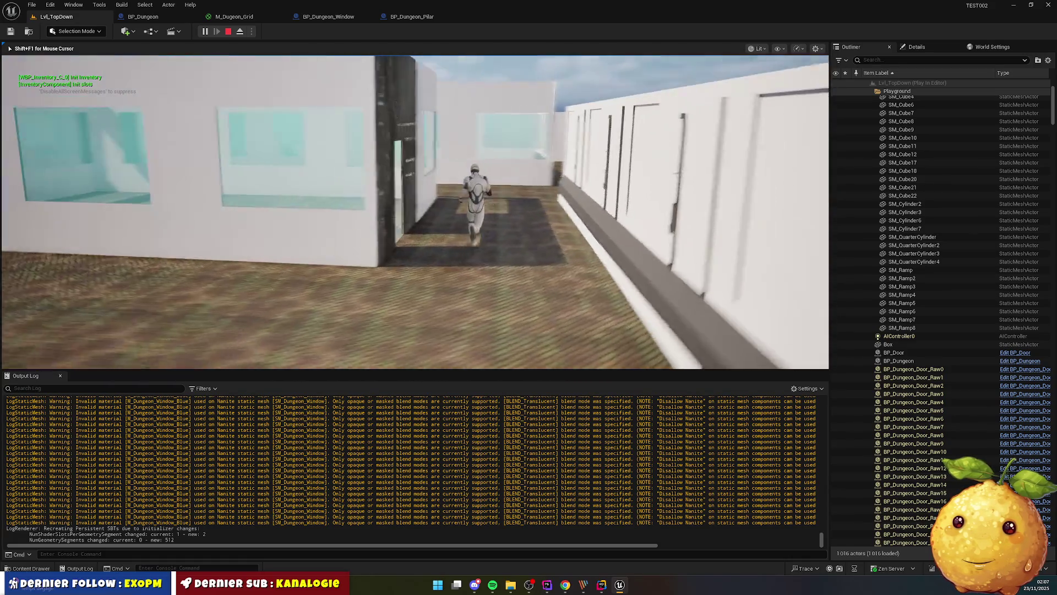
{"action": "key", "text": "w"}
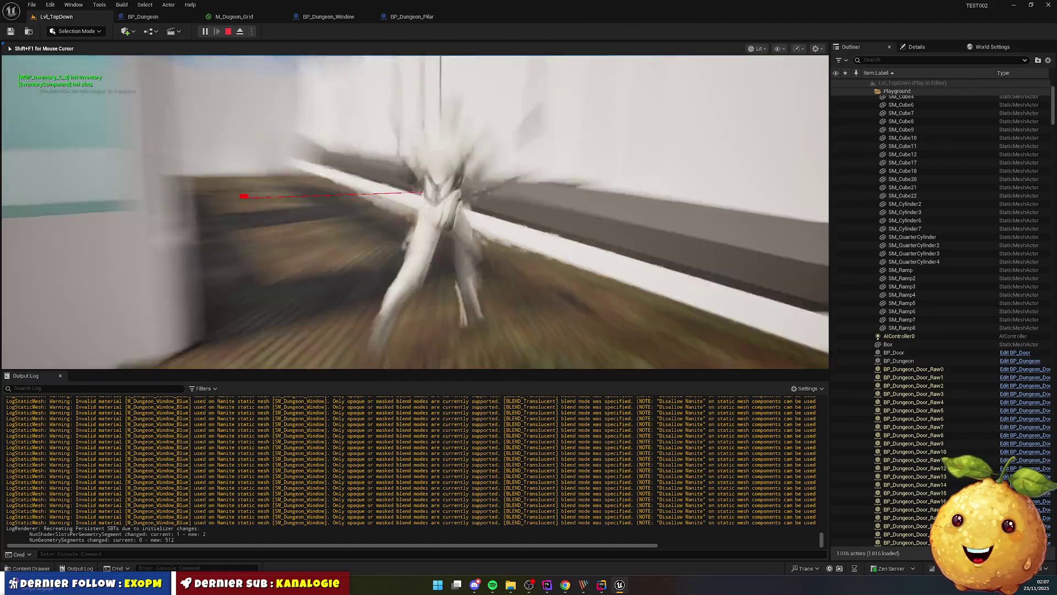
{"action": "key", "text": "w"}
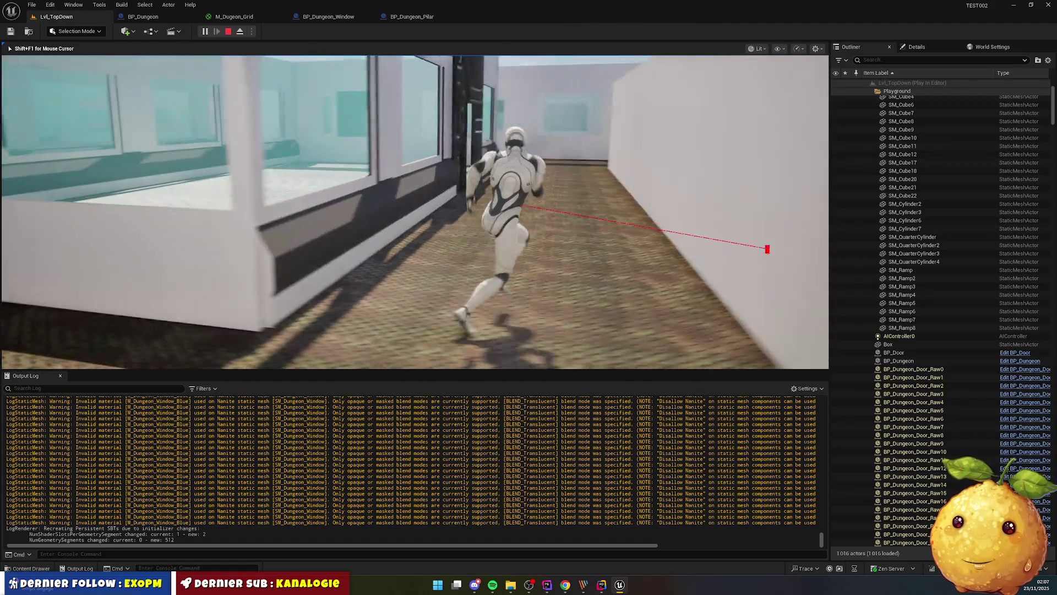
{"action": "key", "text": "w"}
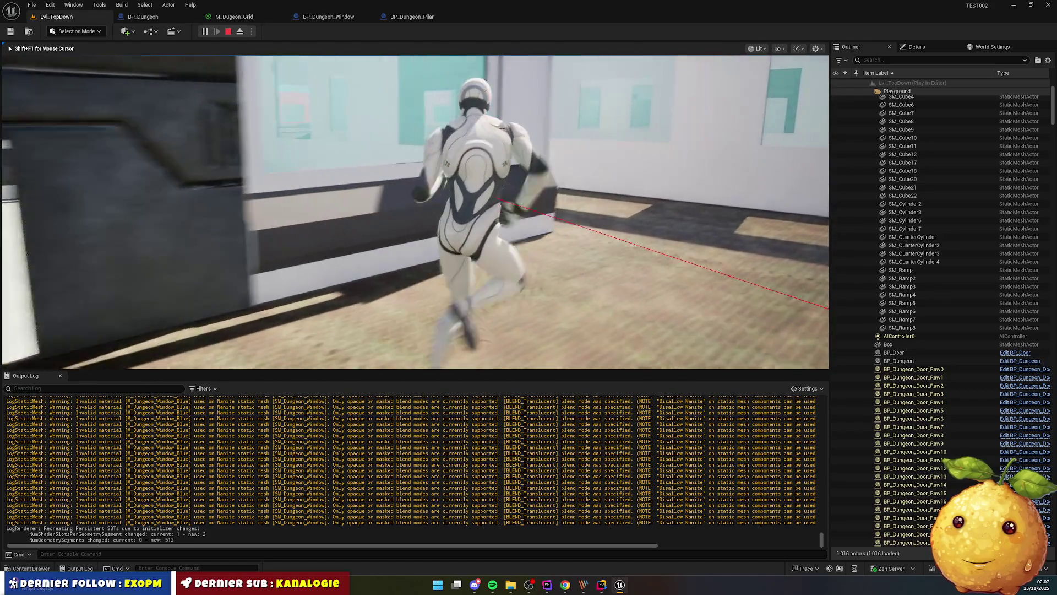
{"action": "key", "text": "w"}
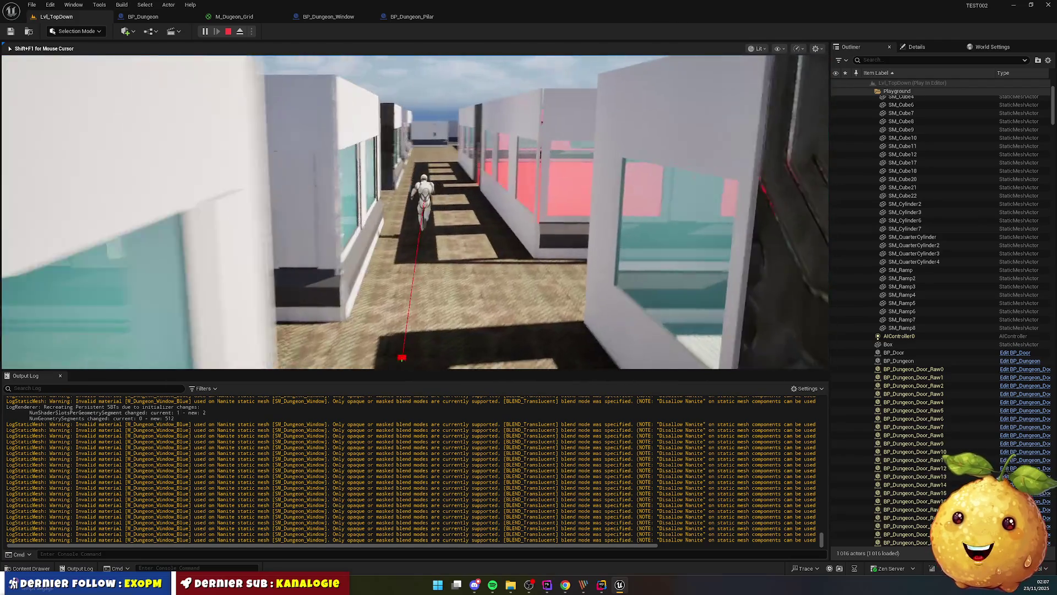
{"action": "key", "text": "w"}
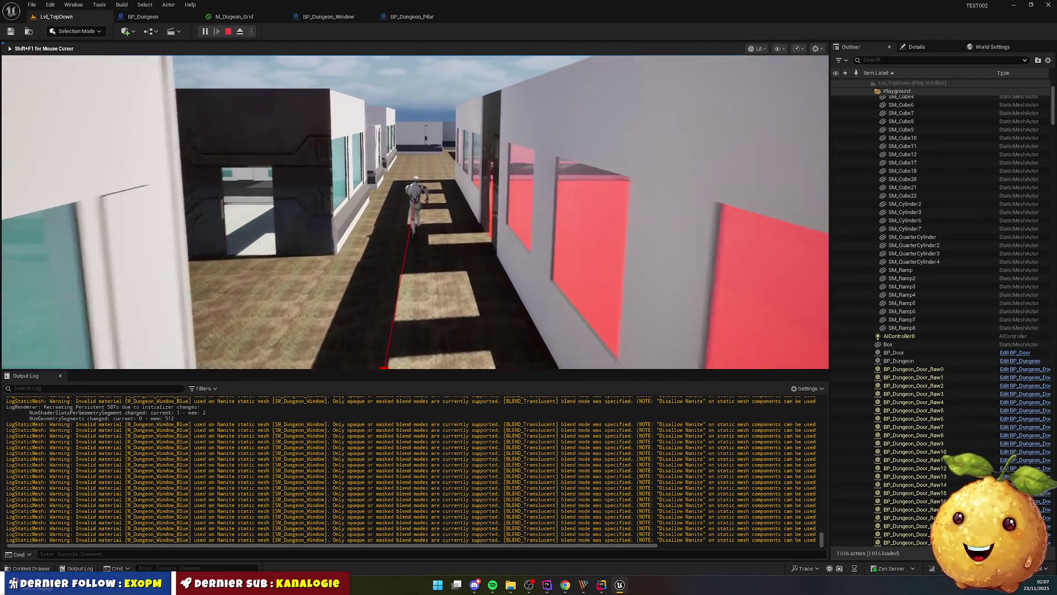
{"action": "key", "text": "w"}
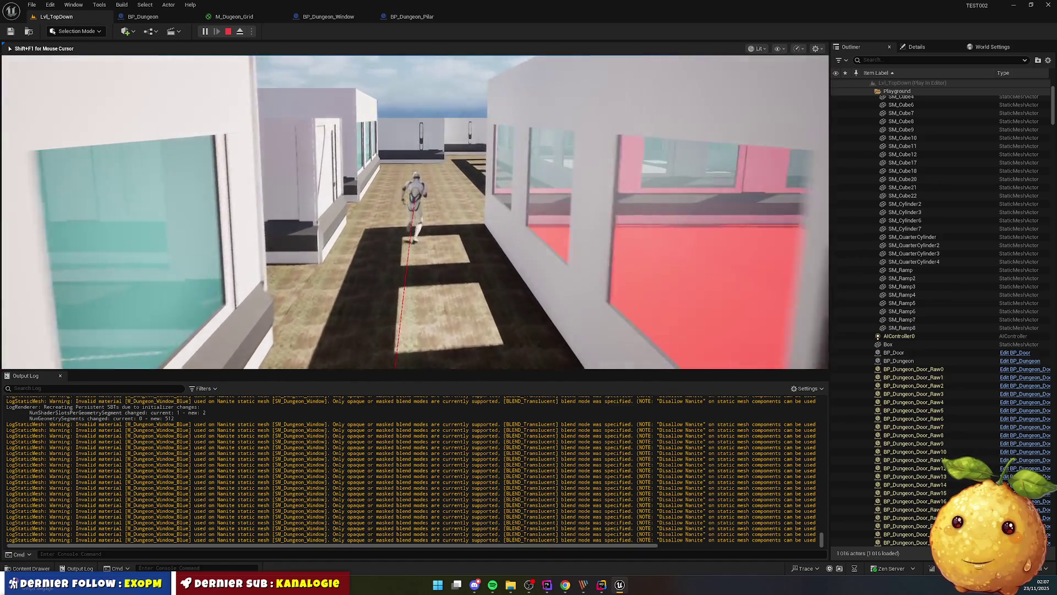
{"action": "key", "text": "w"}
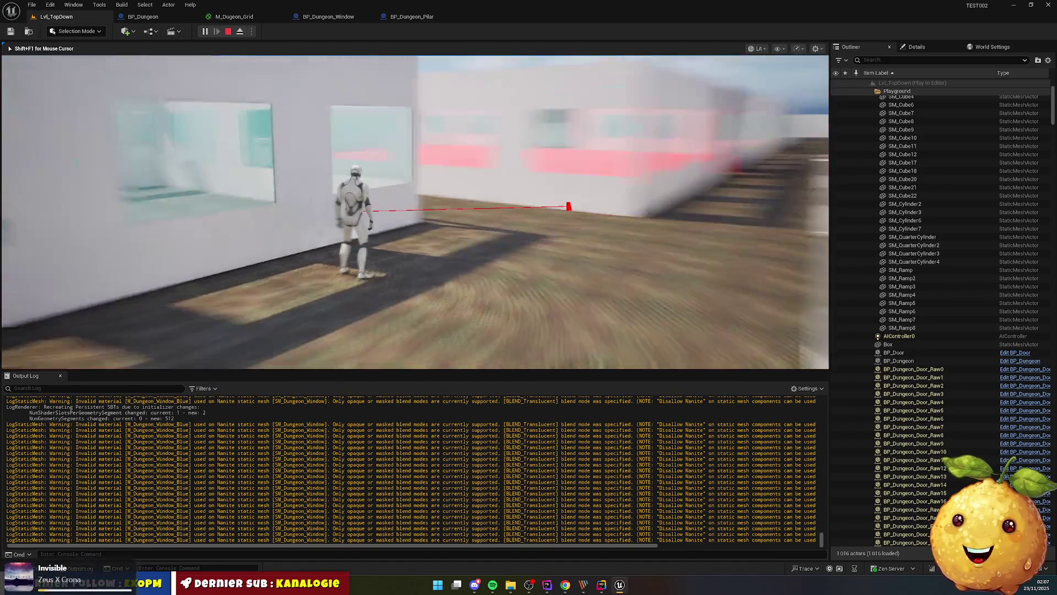
{"action": "key", "text": "w"}
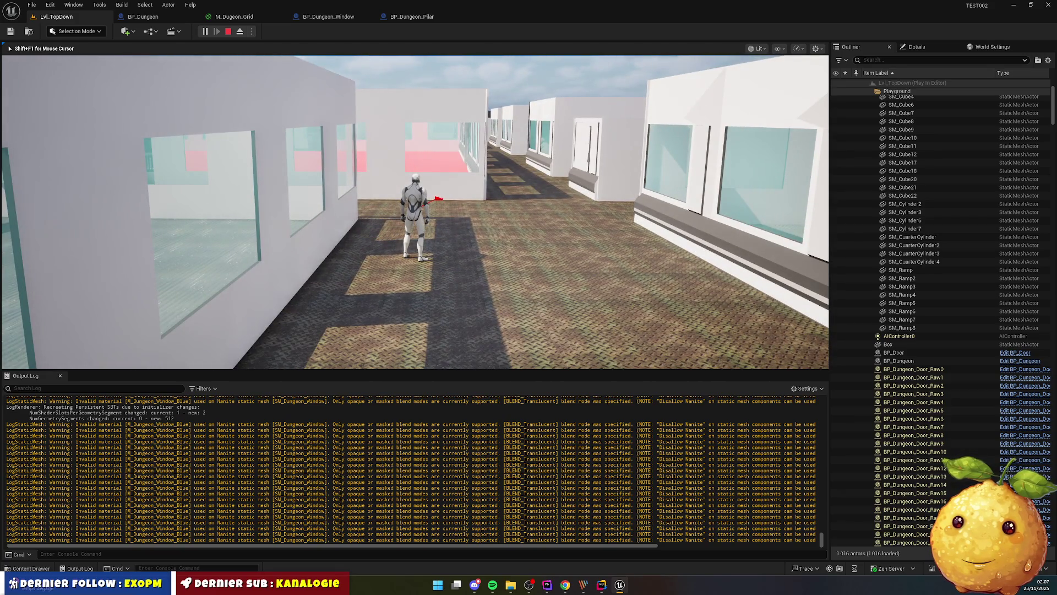
Keep running along the windowed wall and corridors, then end the play session with Esc
{"action": "key", "text": "w"}
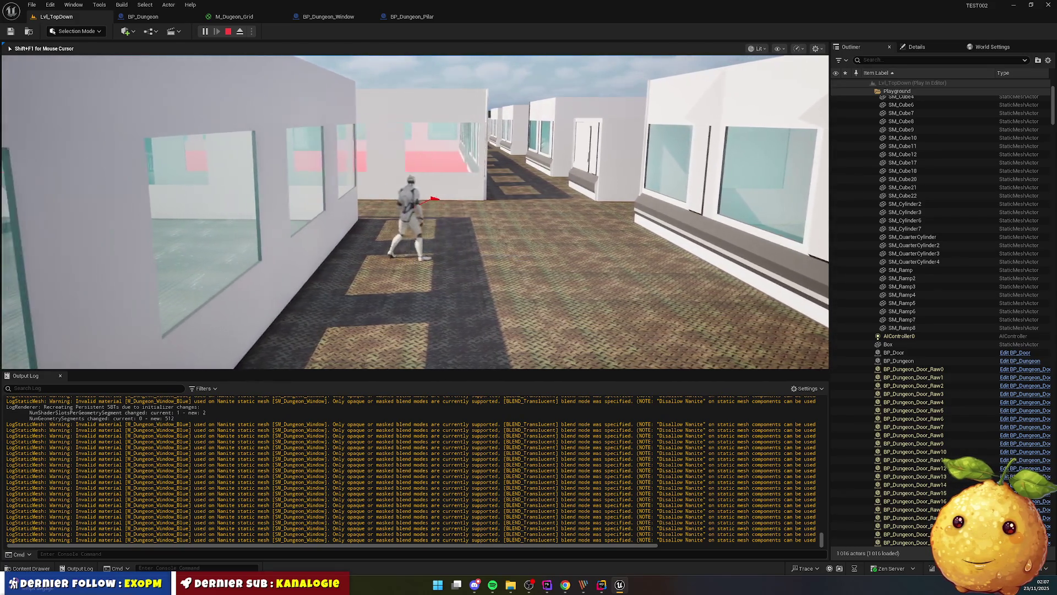
{"action": "key", "text": "w"}
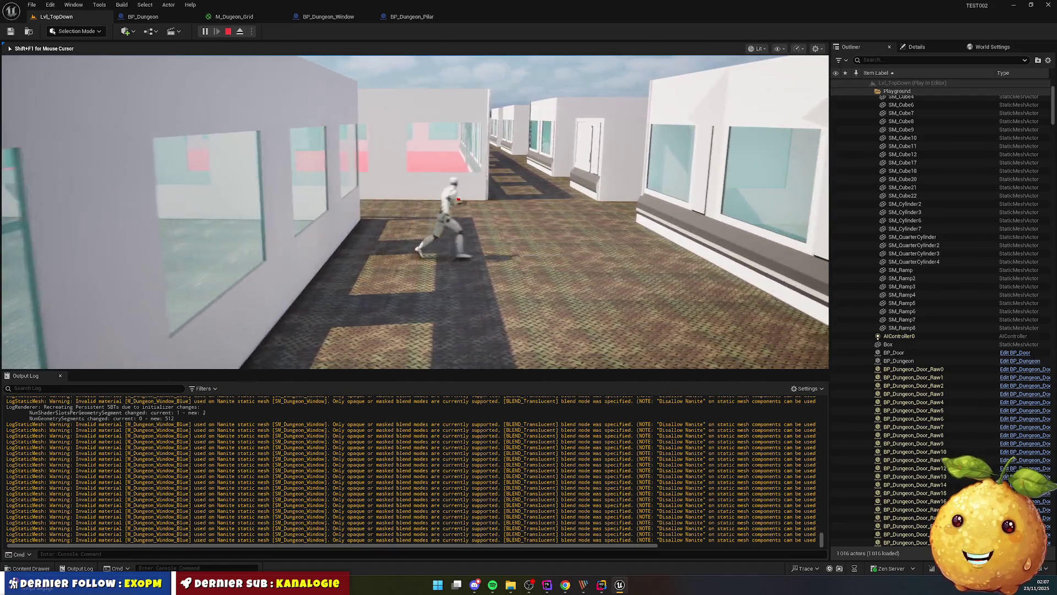
{"action": "key", "text": "w"}
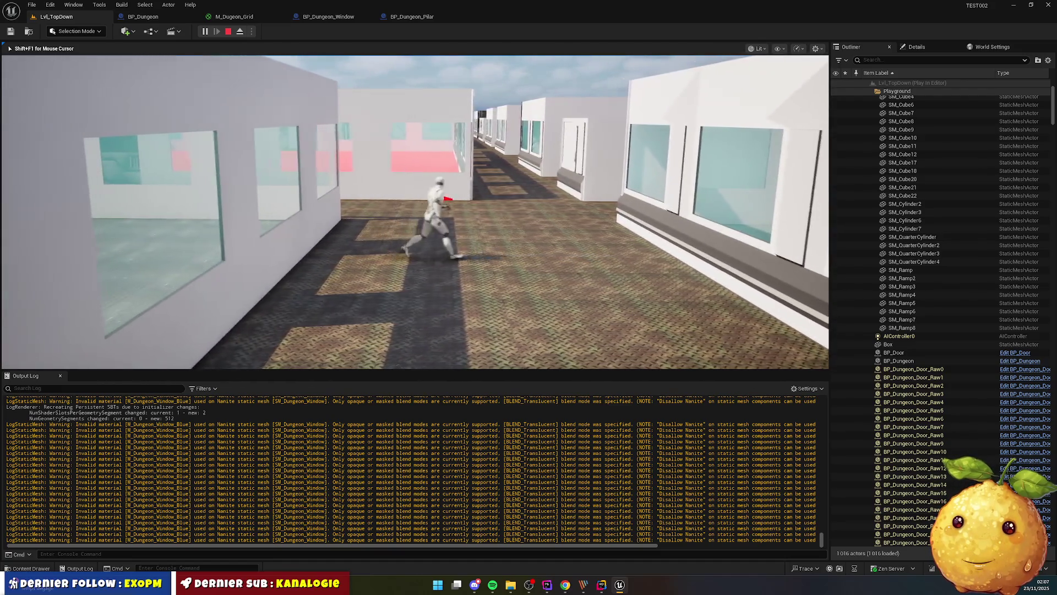
{"action": "key", "text": "a"}
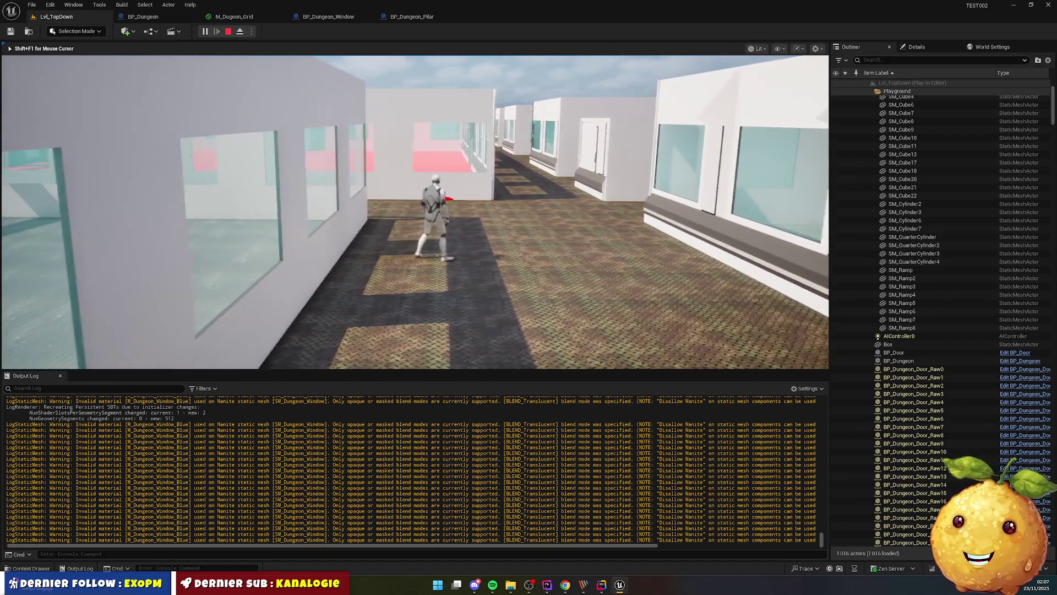
{"action": "key", "text": "w"}
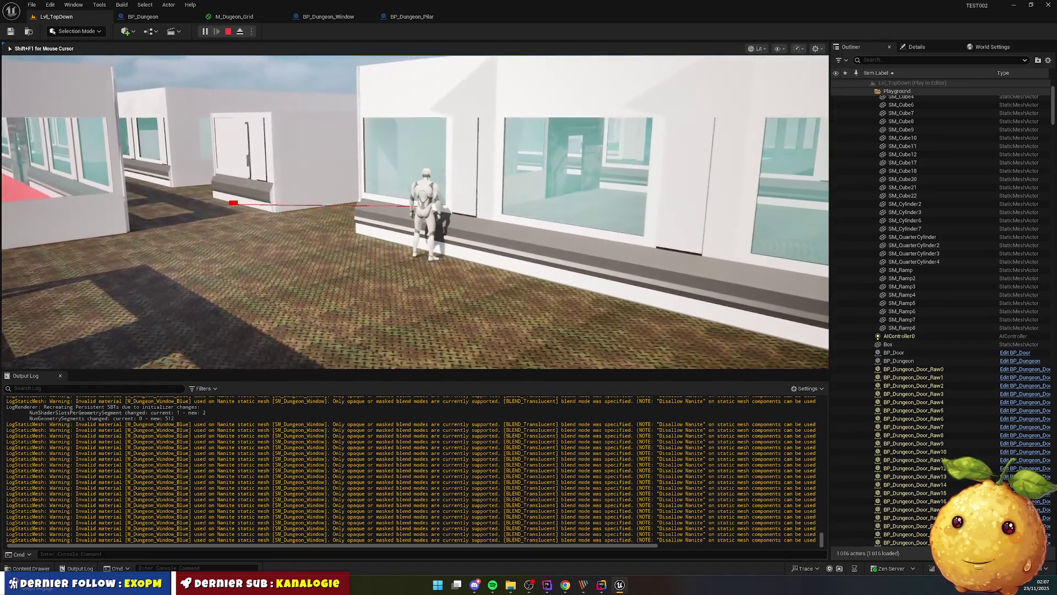
{"action": "key", "text": "w"}
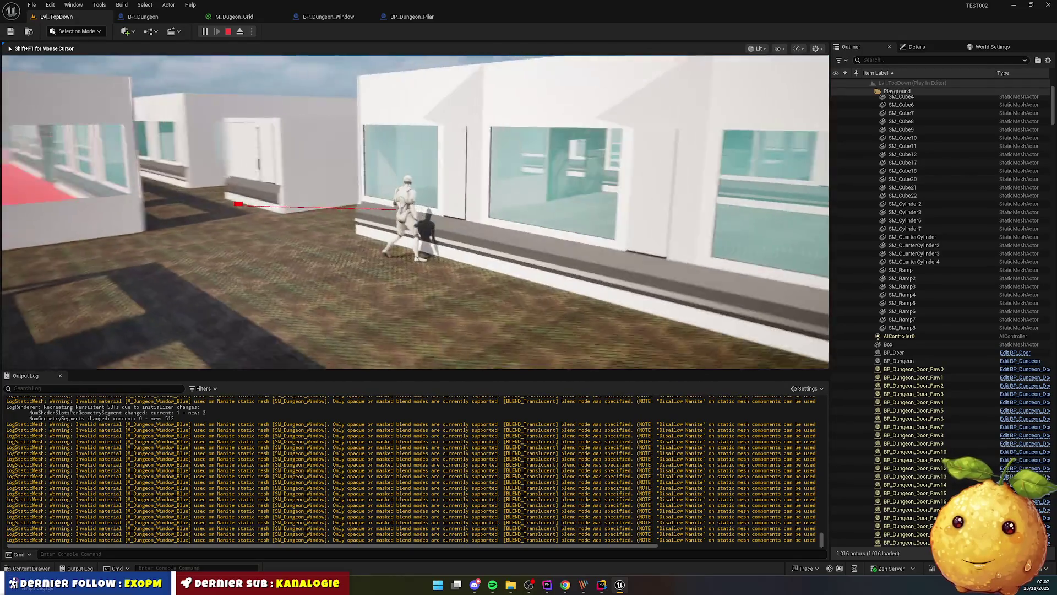
{"action": "key", "text": "w"}
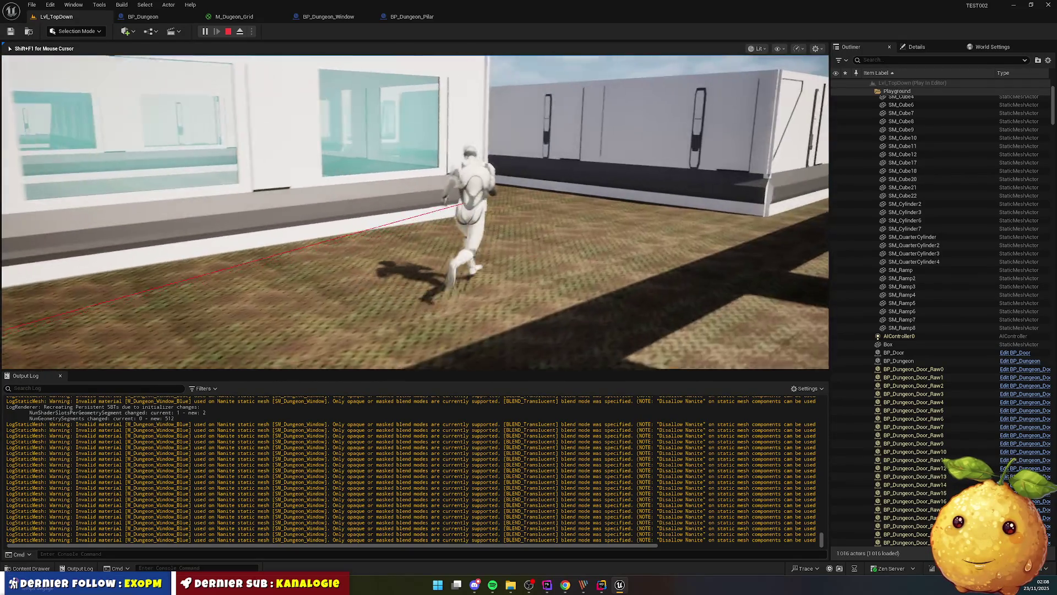
{"action": "key", "text": "w"}
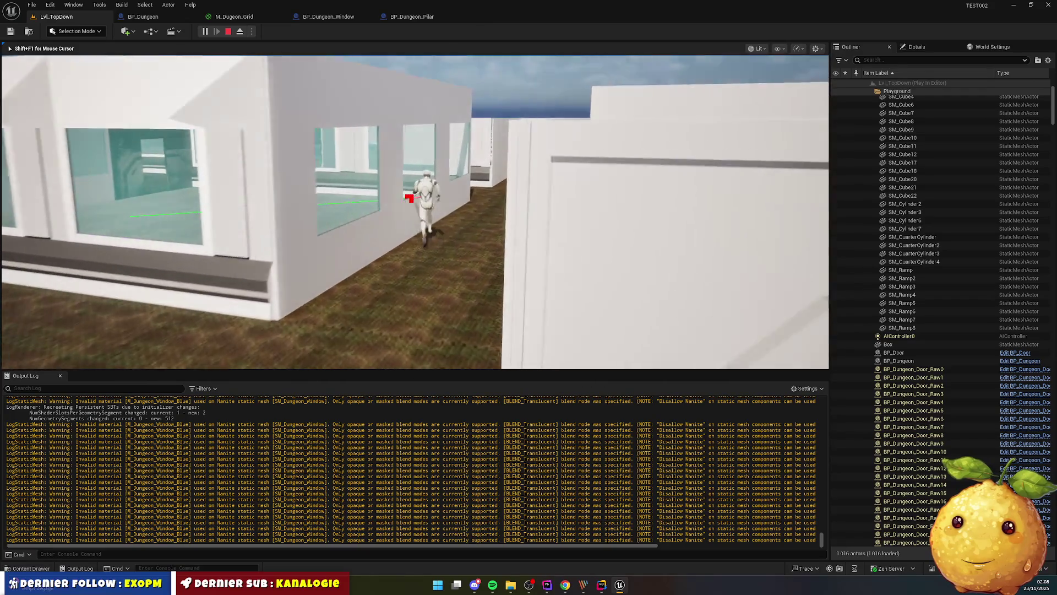
{"action": "key", "text": "w"}
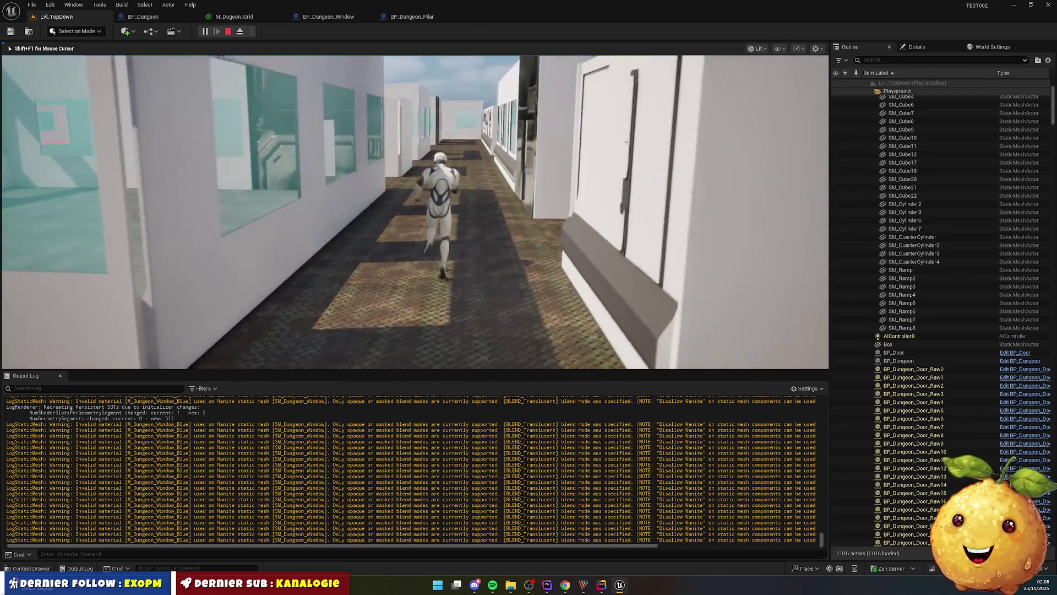
{"action": "key", "text": "w"}
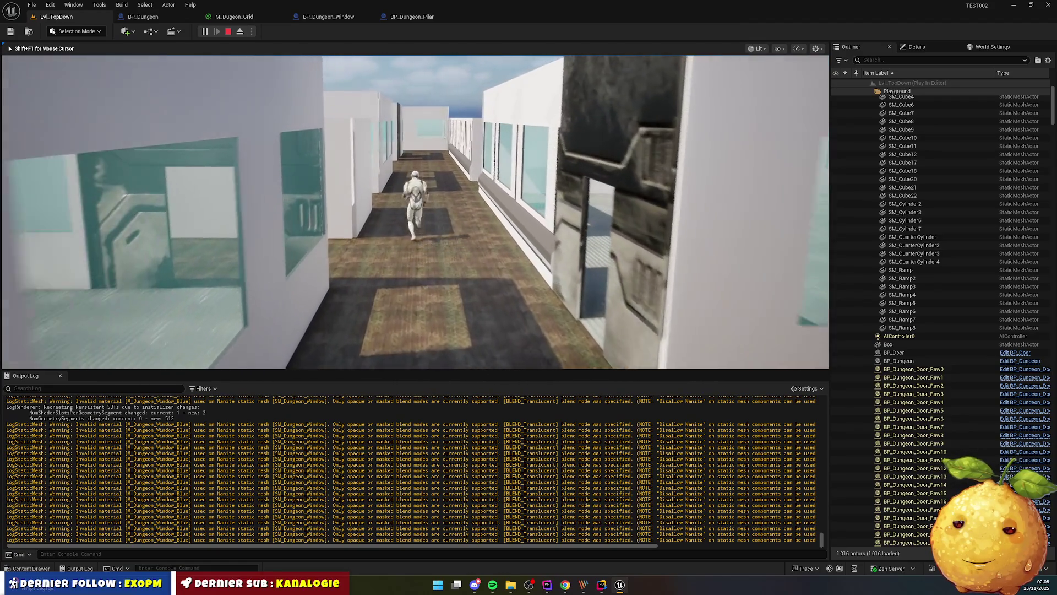
{"action": "key", "text": "w"}
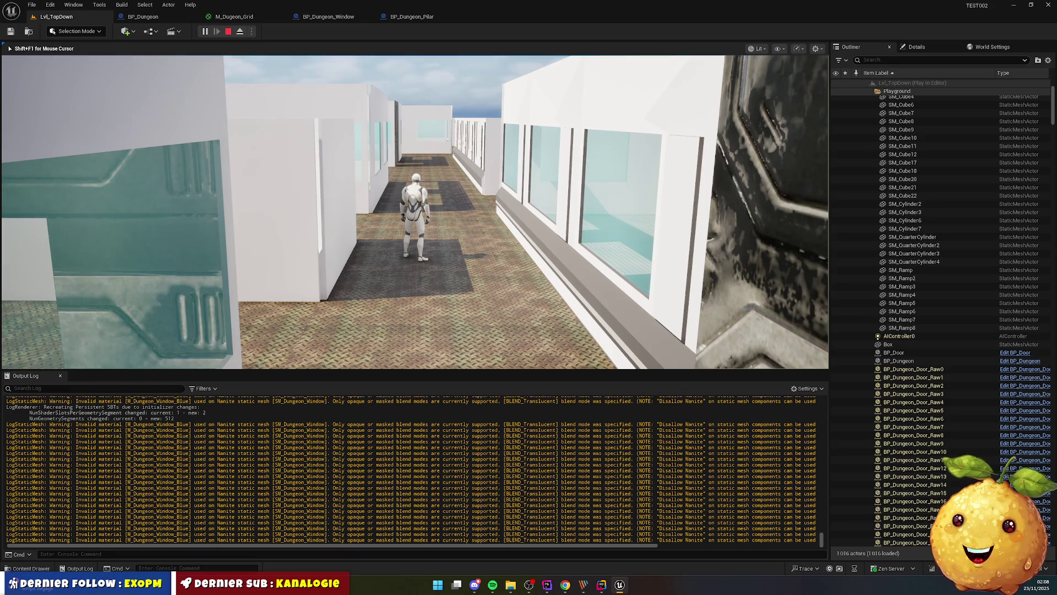
{"action": "key", "text": "Escape"}
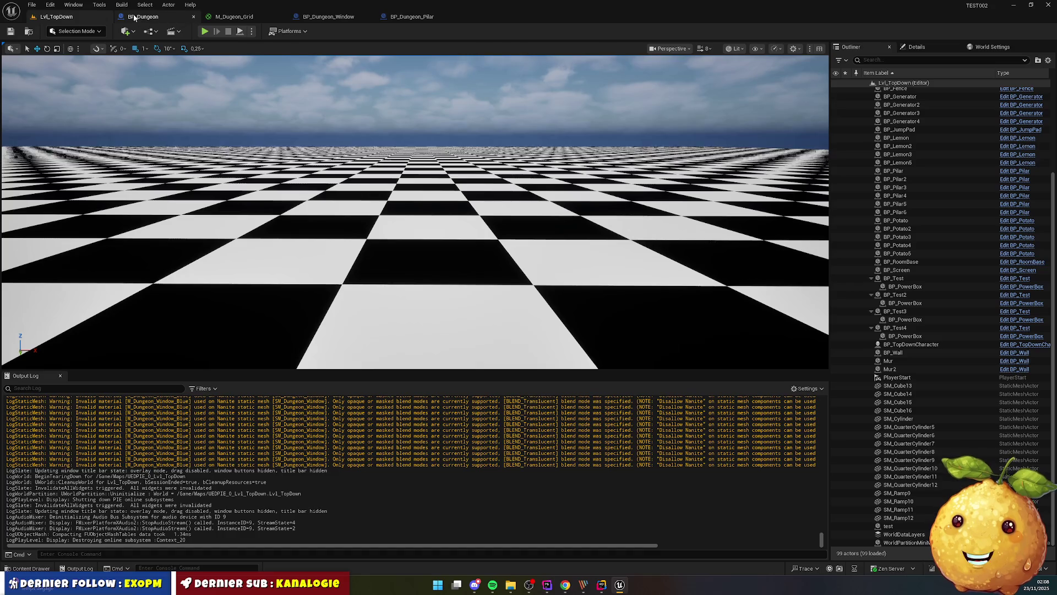
Tick Disallow Nanite on the BP_Dungeon_Window mesh and compile the blueprint
{"action": "left_click", "coordinate": [350, 21]}
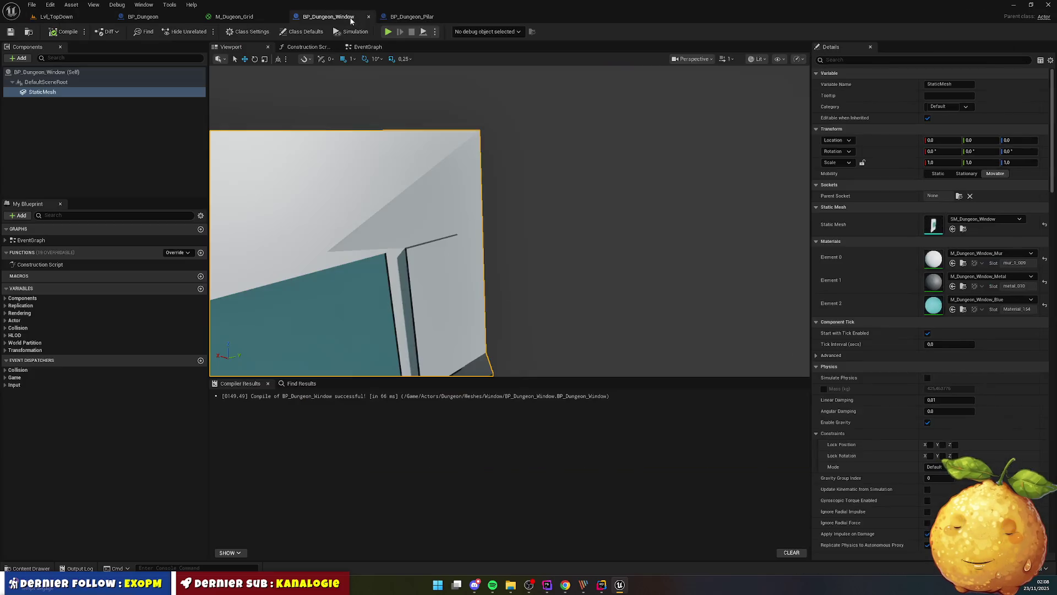
{"action": "left_click", "coordinate": [864, 61]}
{"action": "type", "text": "nani"}
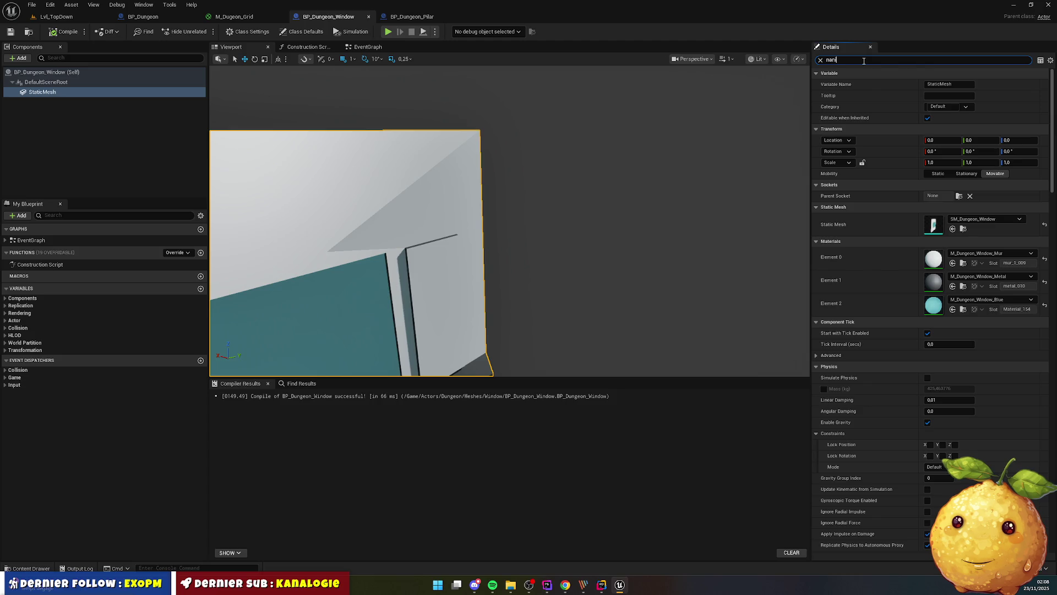
{"action": "type", "text": "t"}
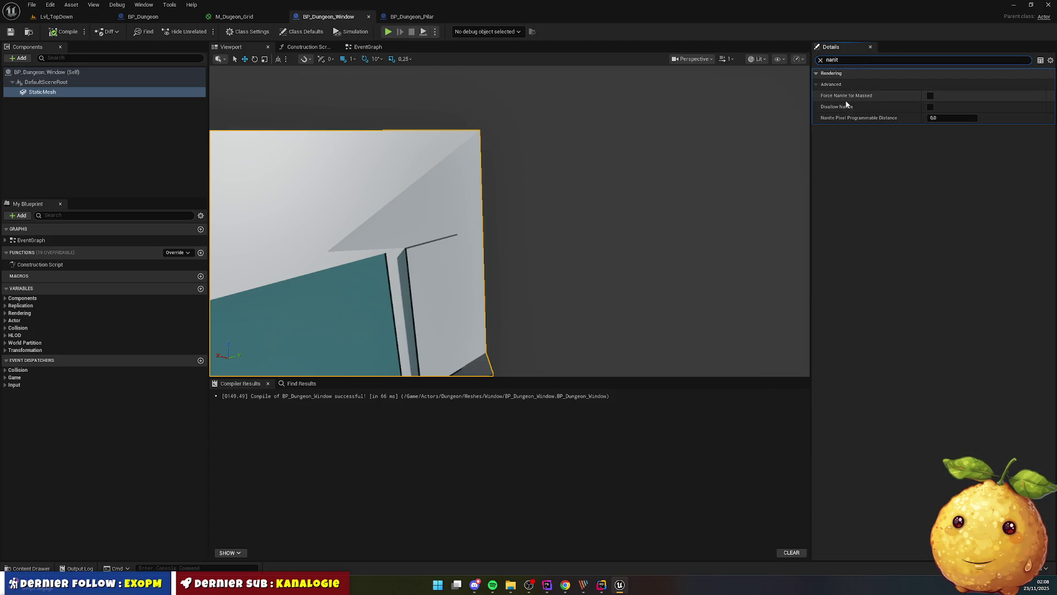
{"action": "left_click", "coordinate": [930, 107]}
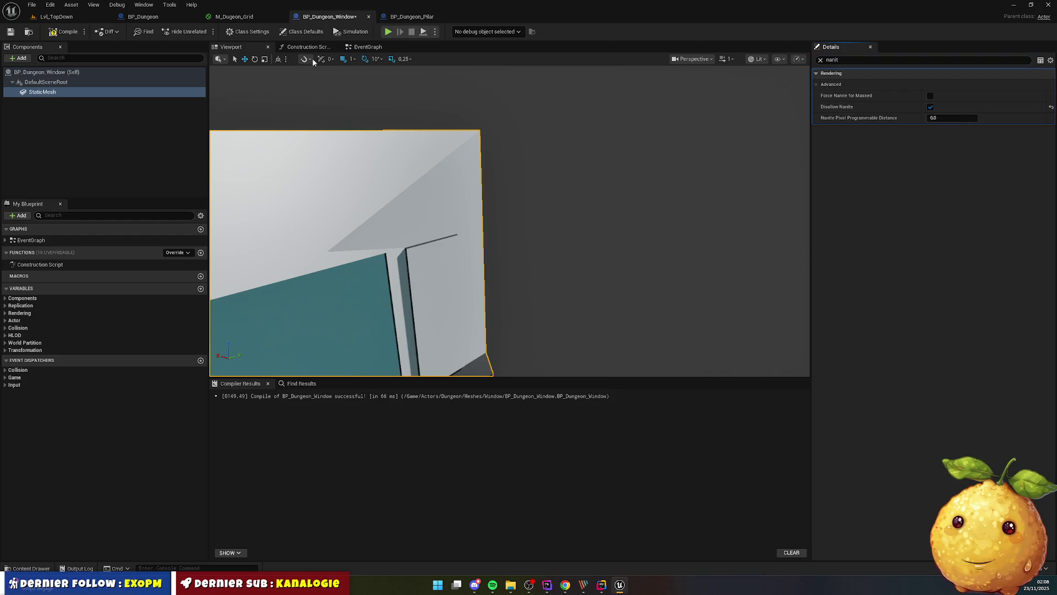
{"action": "left_click", "coordinate": [65, 31]}
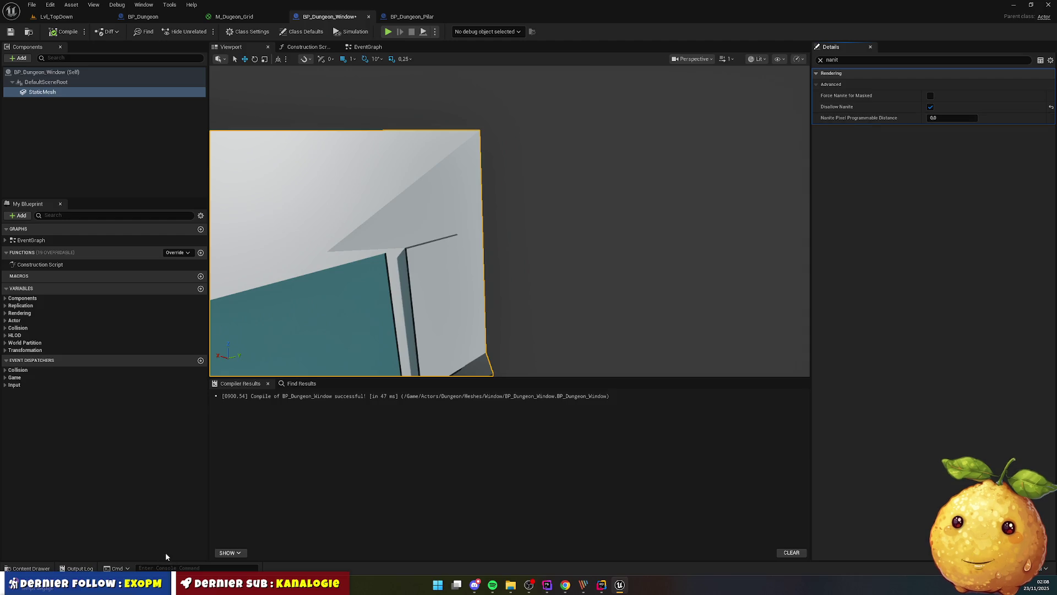
Review the Nanite warnings in the Output Log and return to the Lvl_TopDown level view
{"action": "left_click", "coordinate": [77, 568]}
{"action": "right_click", "coordinate": [286, 466]}
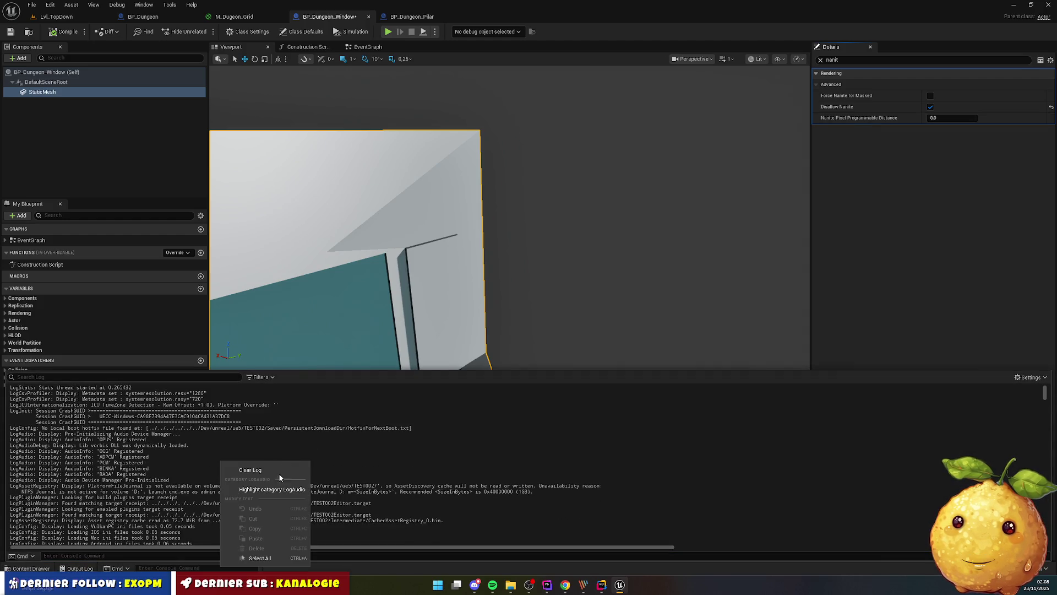
{"action": "key", "text": "Escape"}
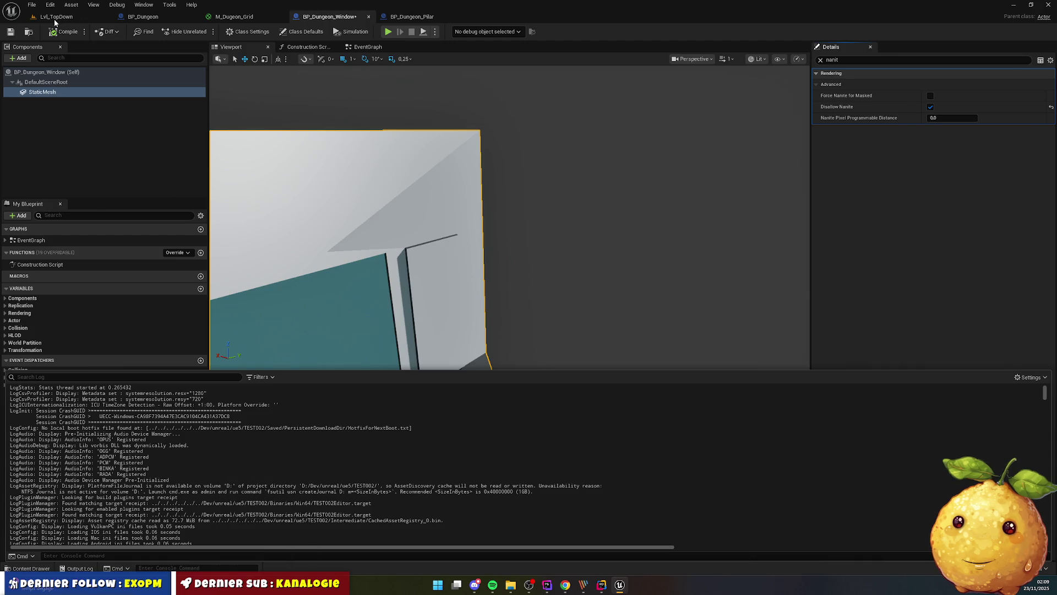
{"action": "left_click", "coordinate": [55, 17]}
{"action": "right_click", "coordinate": [237, 426]}
{"action": "left_click", "coordinate": [269, 432]}
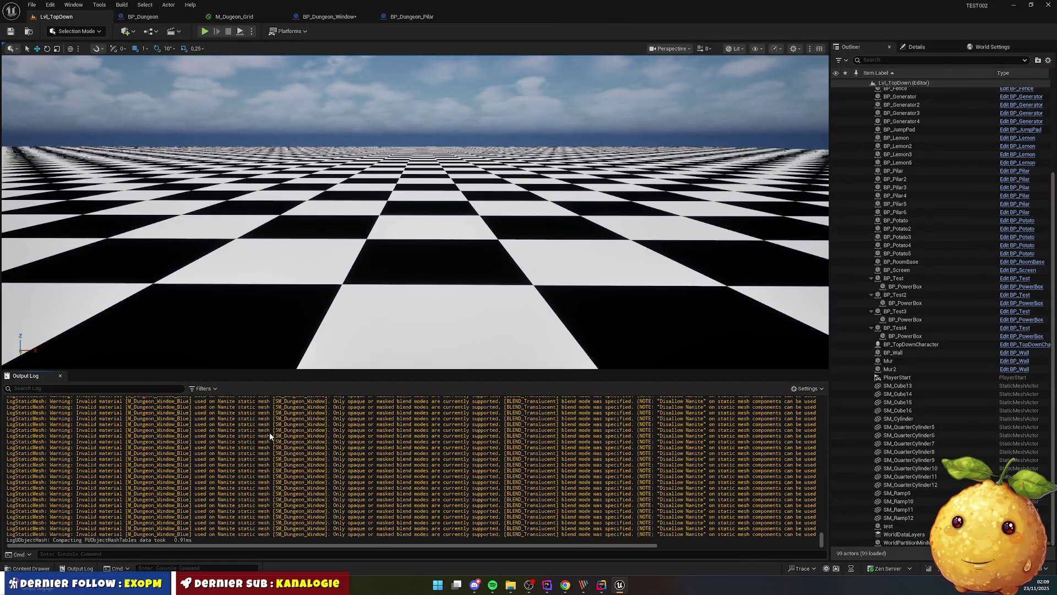
{"action": "left_click", "coordinate": [204, 32]}
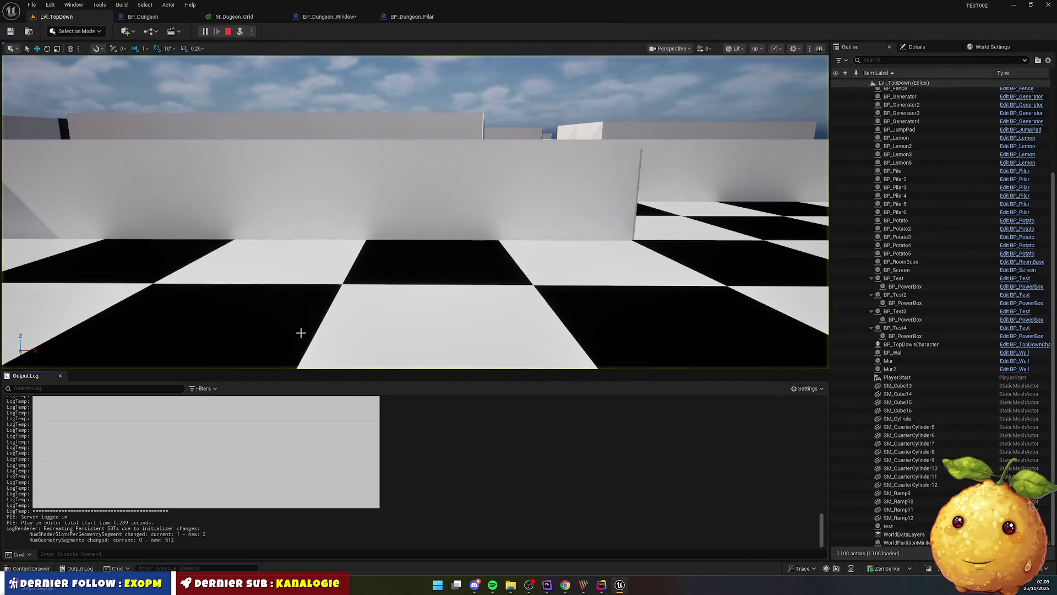
{"action": "left_click", "coordinate": [476, 340]}
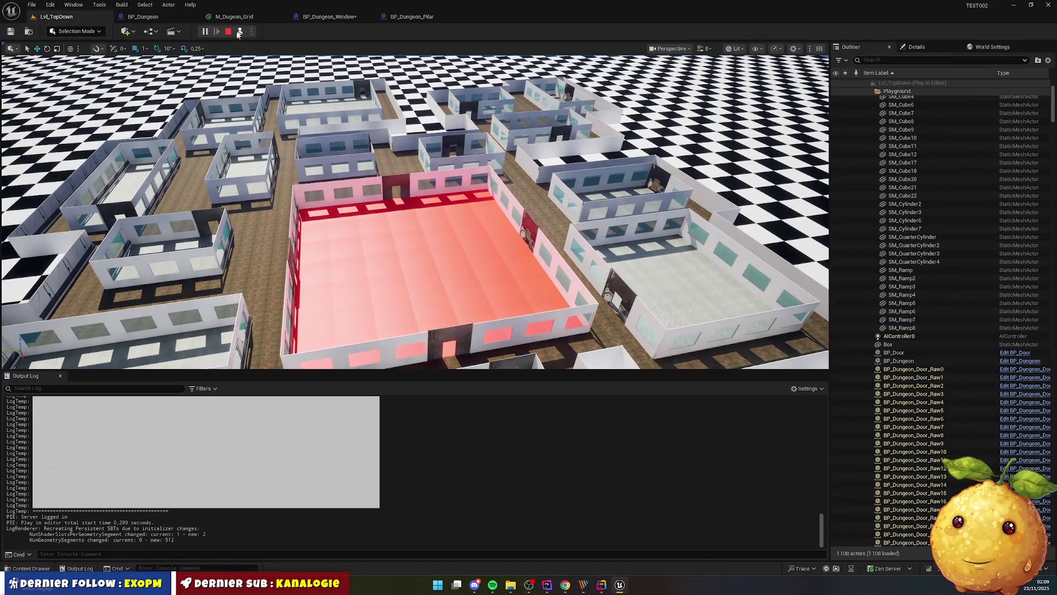
{"action": "left_click", "coordinate": [230, 32]}
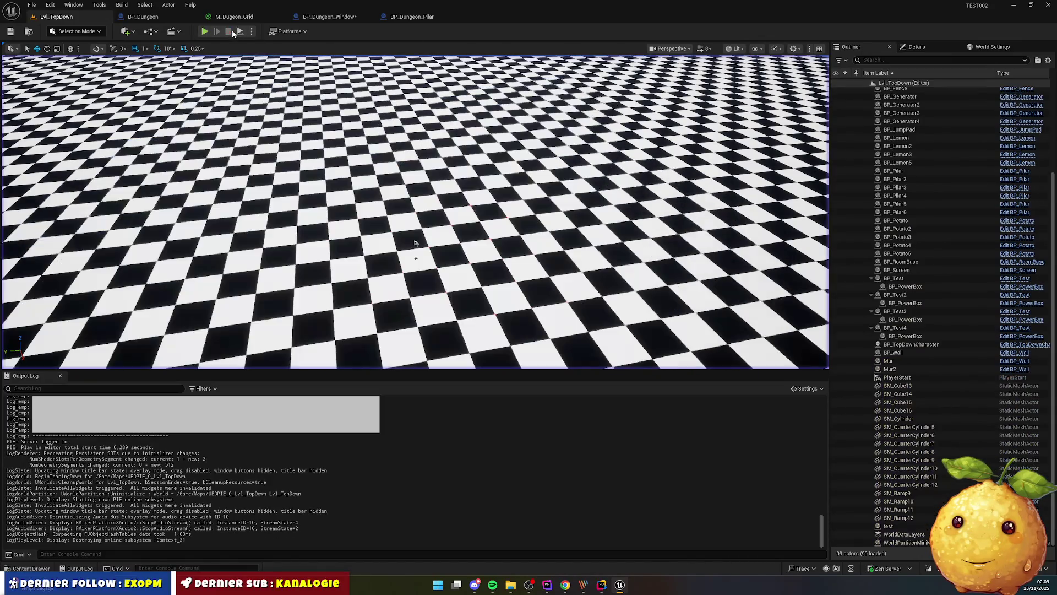
{"action": "left_click", "coordinate": [204, 31]}
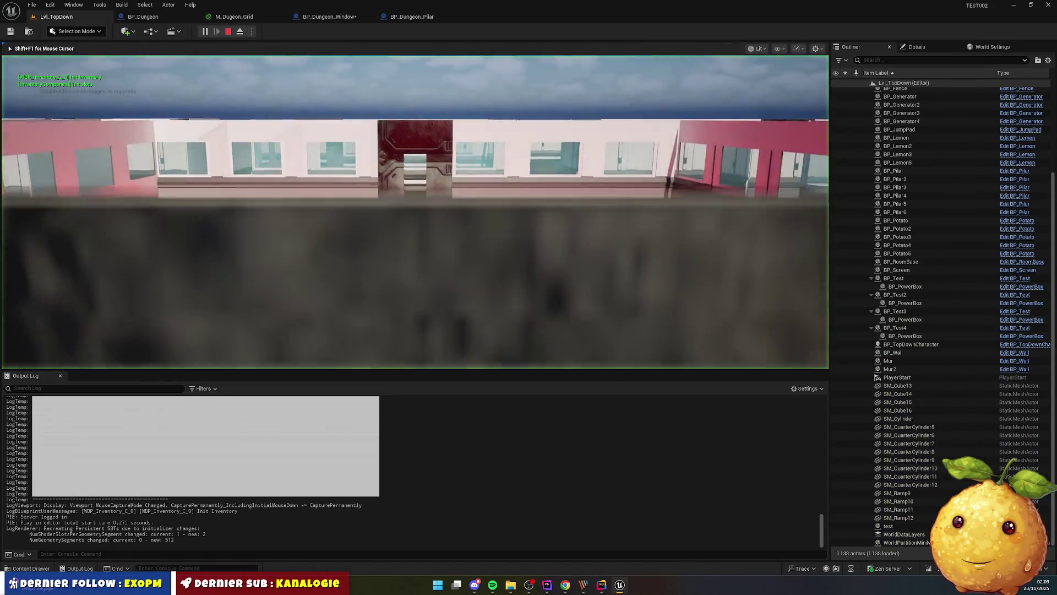
{"action": "key", "text": "w"}
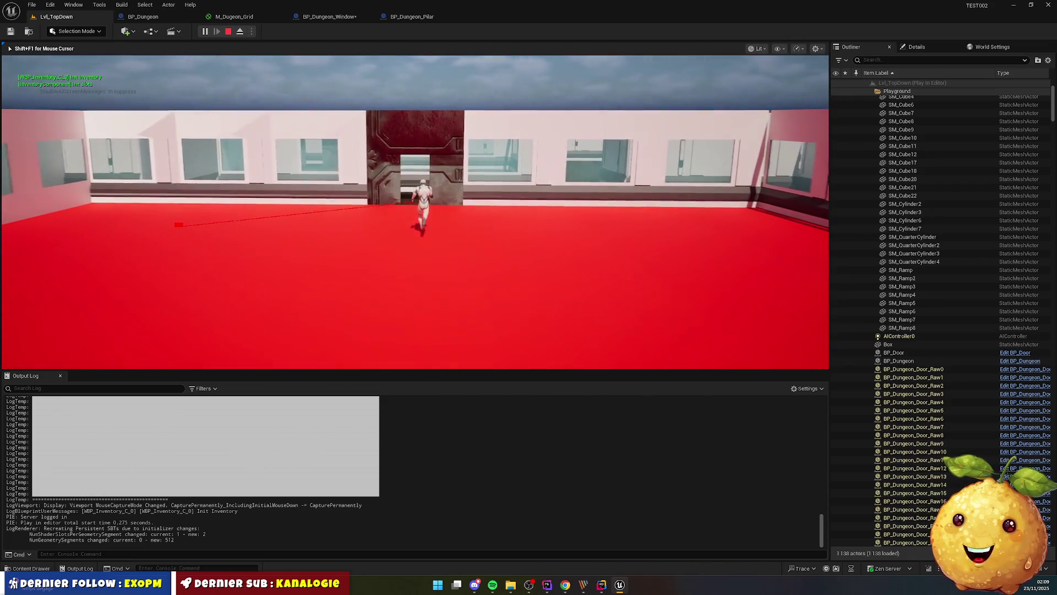
{"action": "key", "text": "w"}
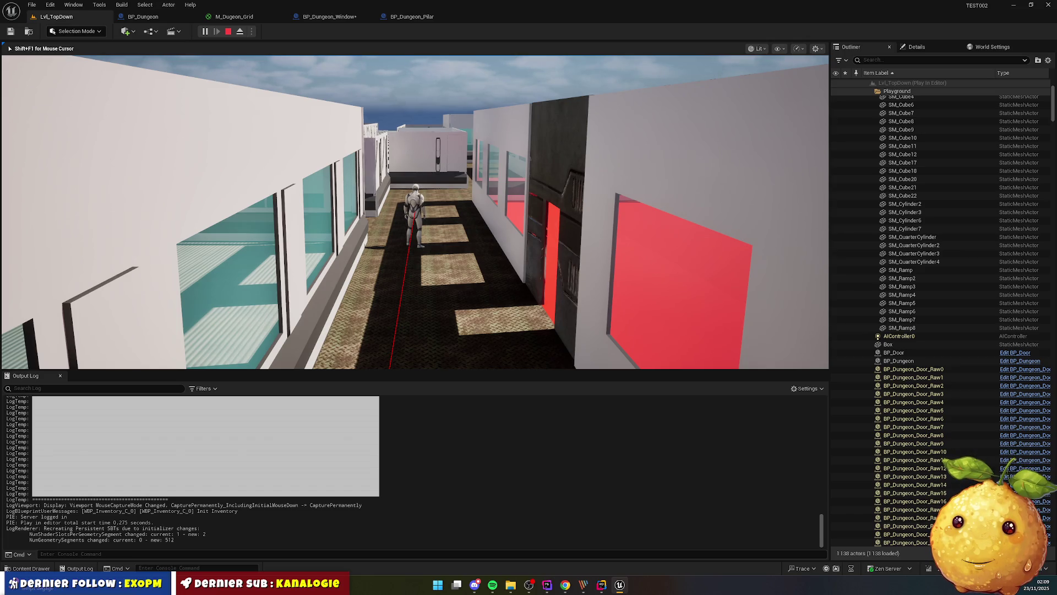
{"action": "key", "text": "super"}
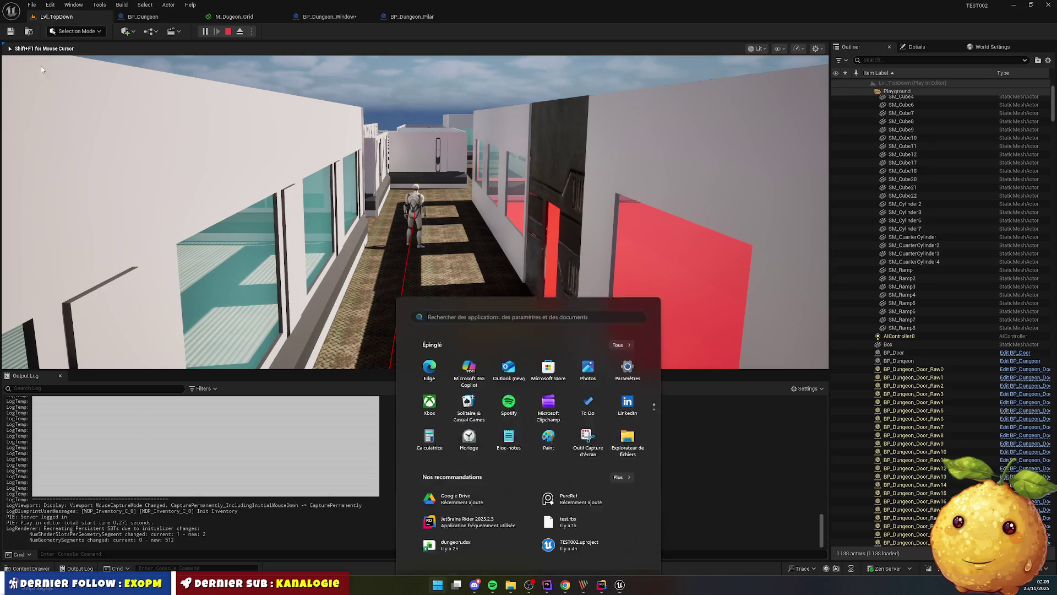
{"action": "left_click", "coordinate": [228, 31]}
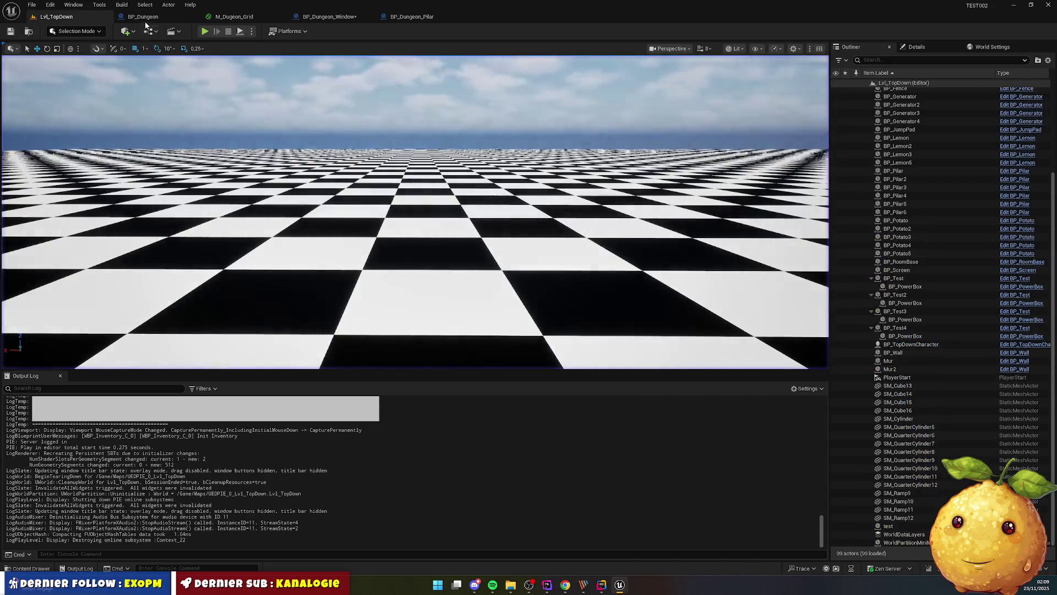
{"action": "left_click", "coordinate": [160, 18]}
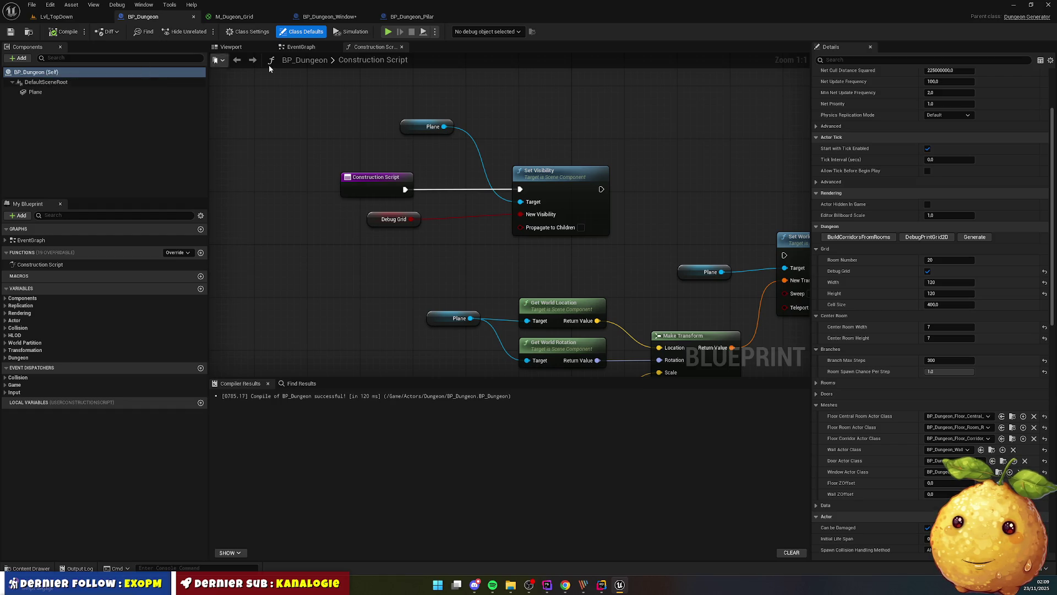
{"action": "left_click", "coordinate": [844, 61]}
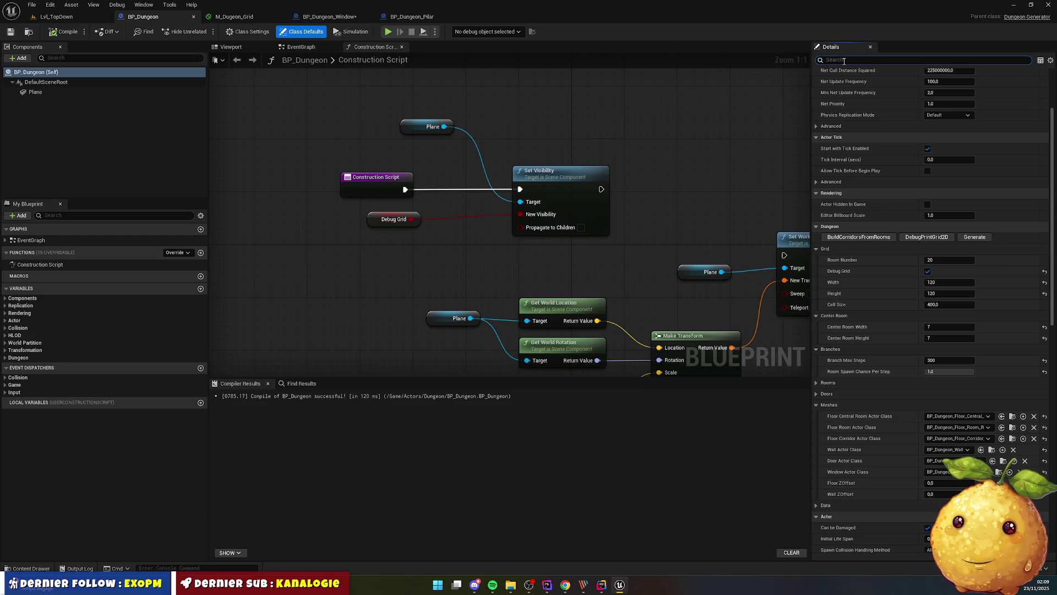
{"action": "type", "text": "nanit"}
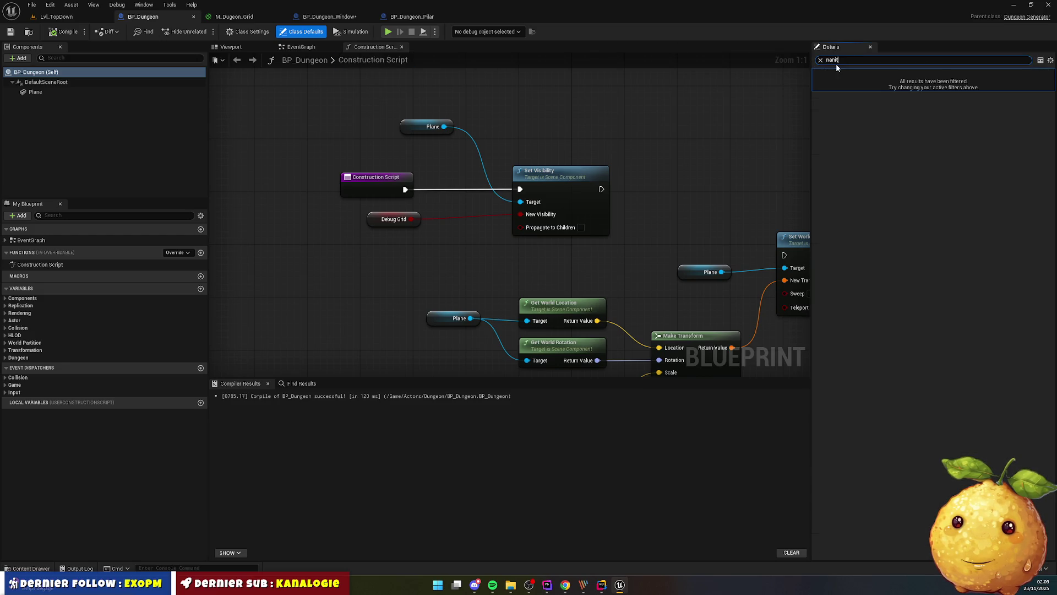
{"action": "left_click", "coordinate": [55, 82]}
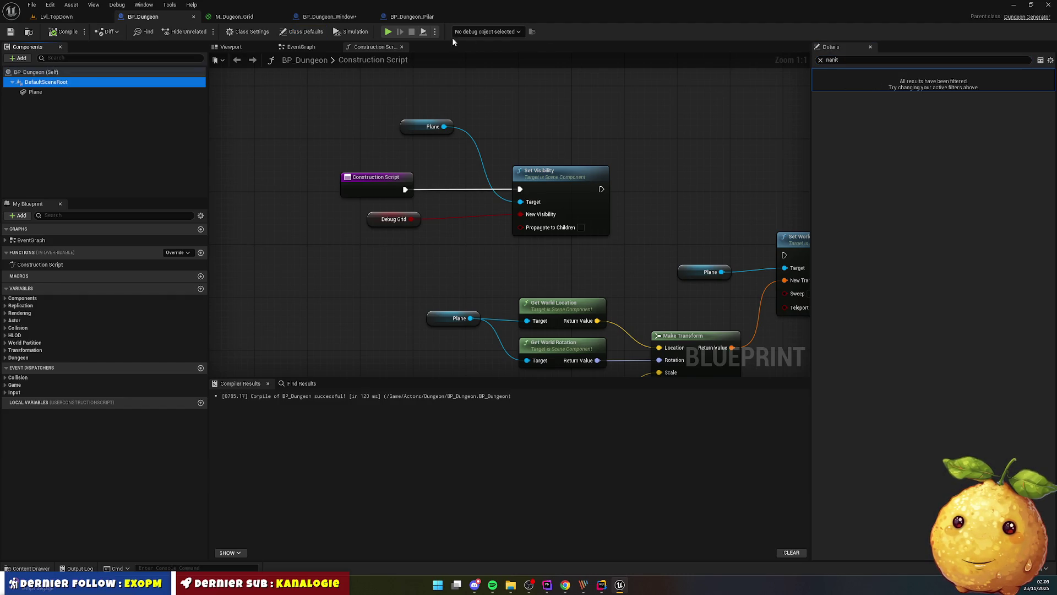
{"action": "left_click", "coordinate": [326, 17]}
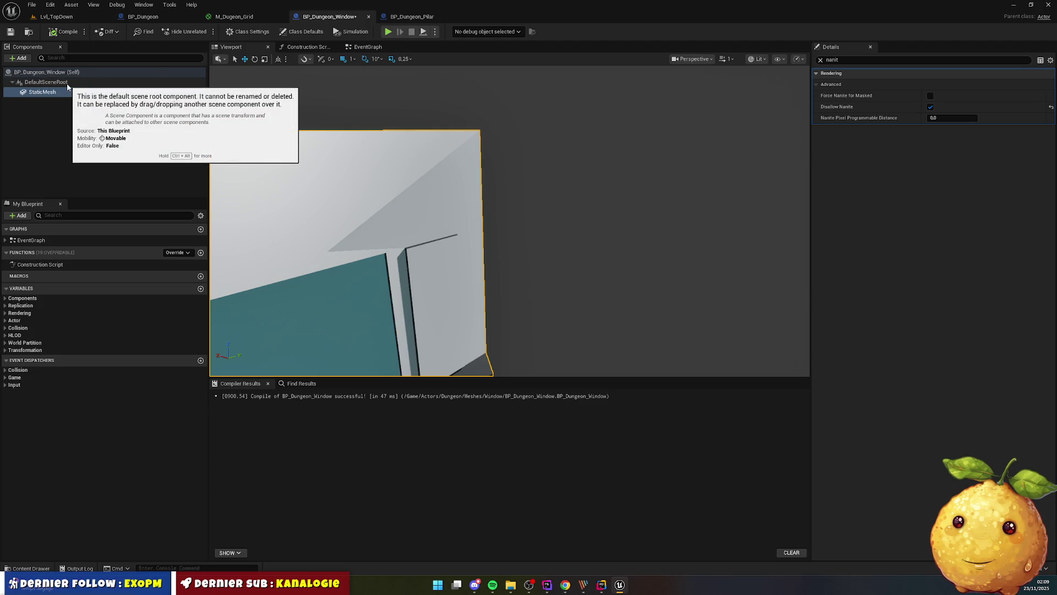
{"action": "left_click", "coordinate": [78, 16]}
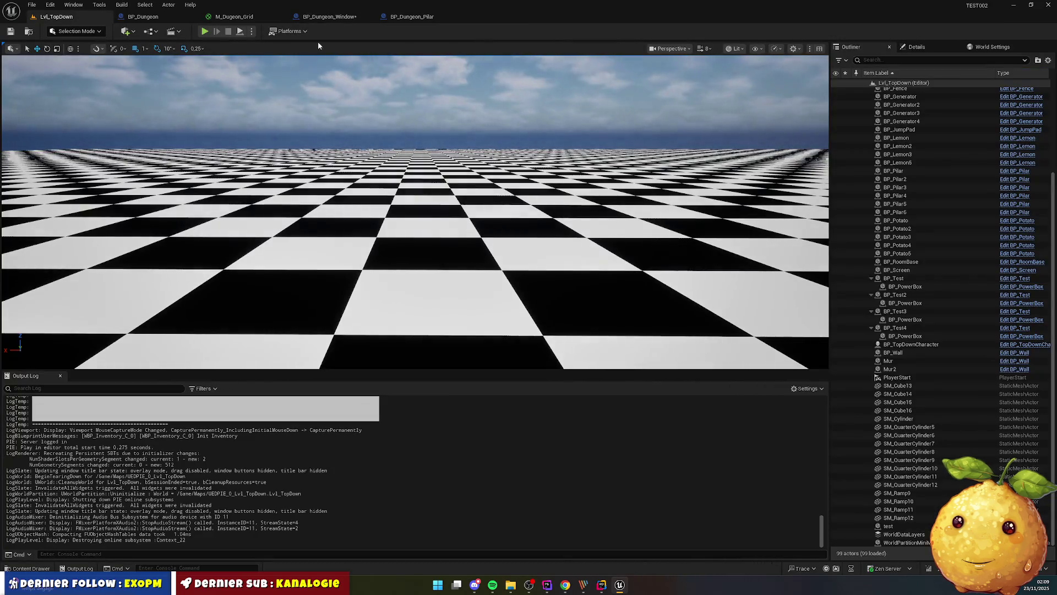
Start a test play and run the character down the corridors through the doorway
{"action": "left_click", "coordinate": [205, 30]}
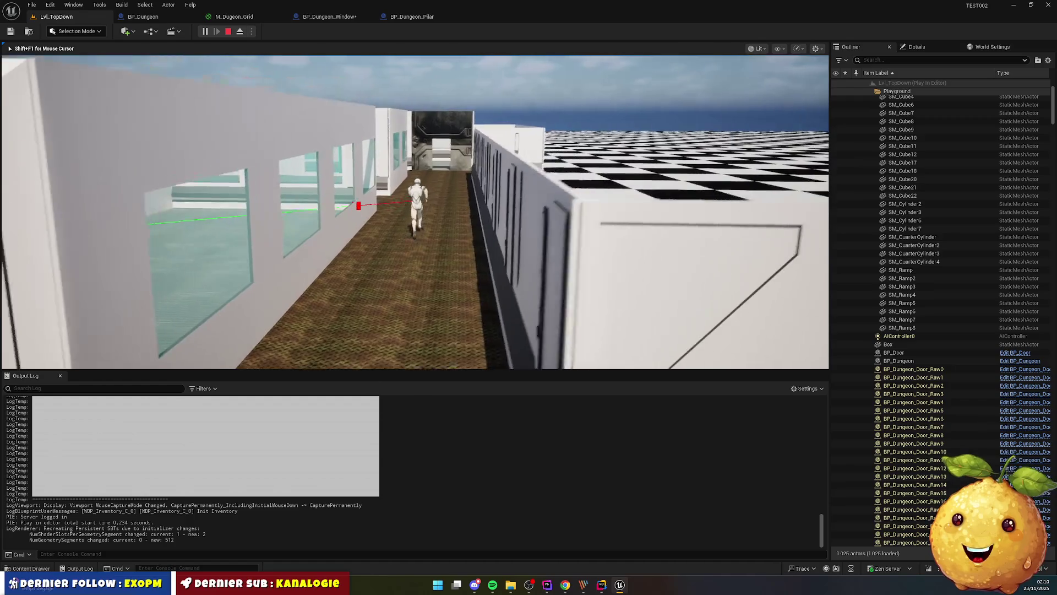
{"action": "key", "text": "w"}
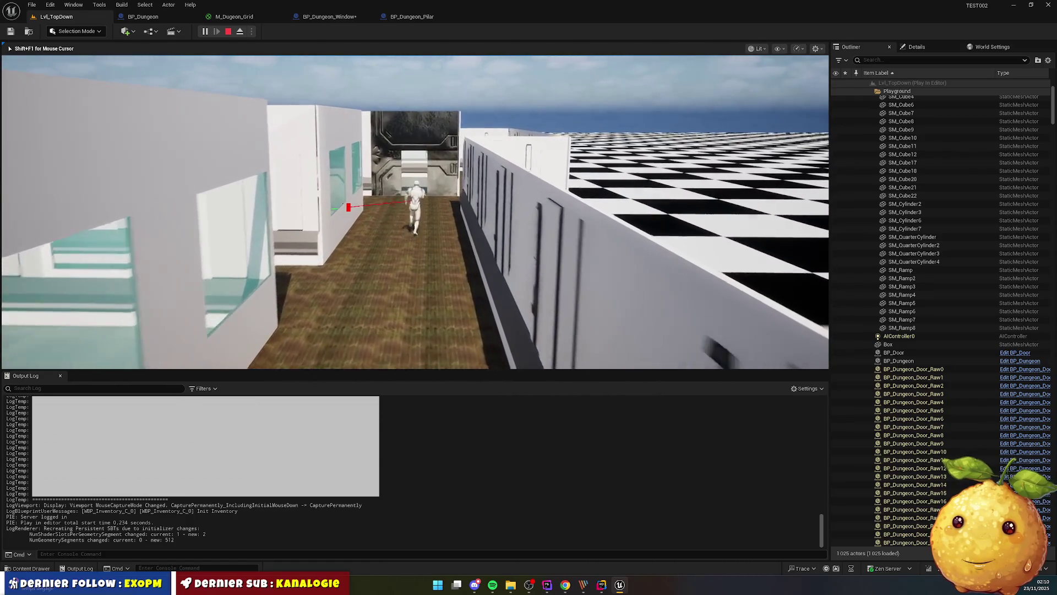
{"action": "key", "text": "w"}
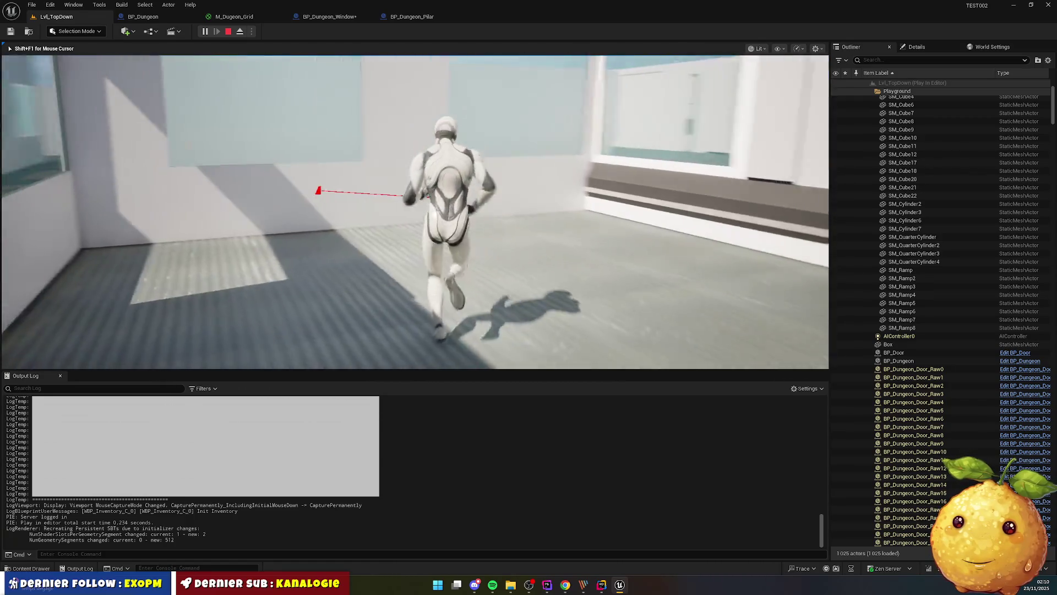
{"action": "key", "text": "w"}
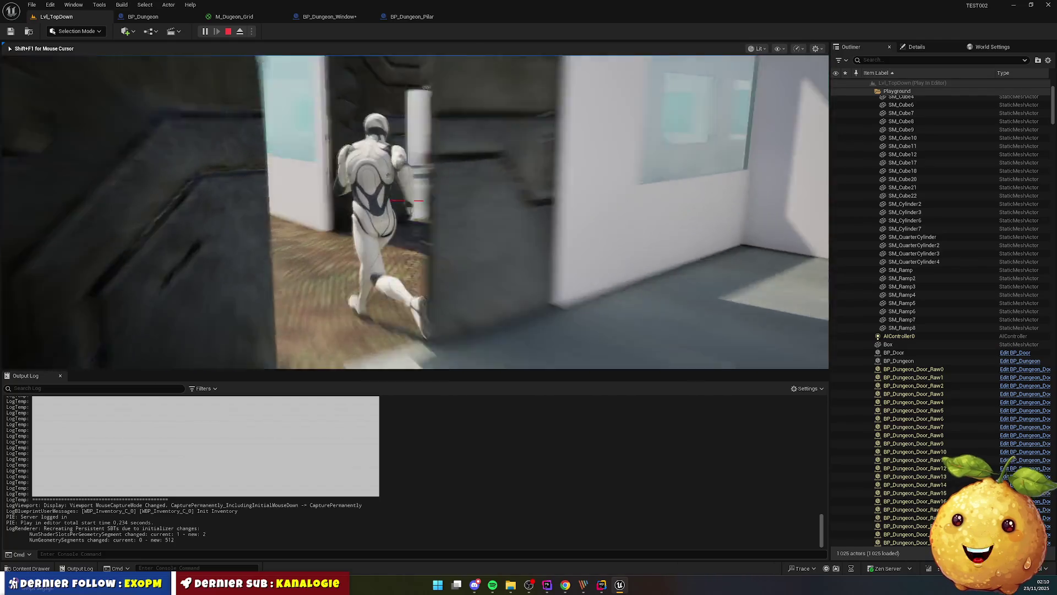
{"action": "key", "text": "w"}
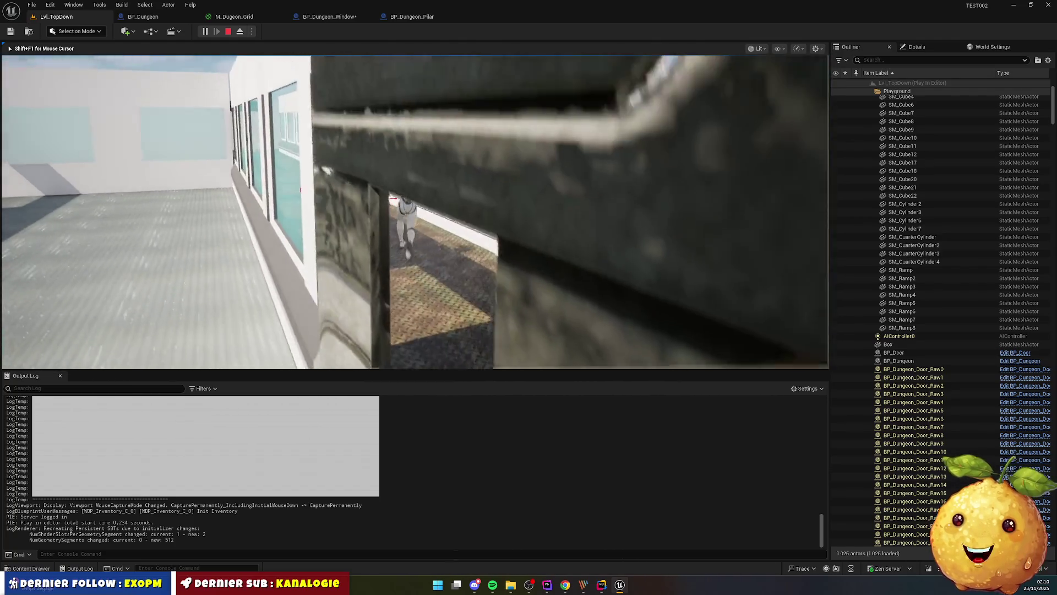
{"action": "key", "text": "w"}
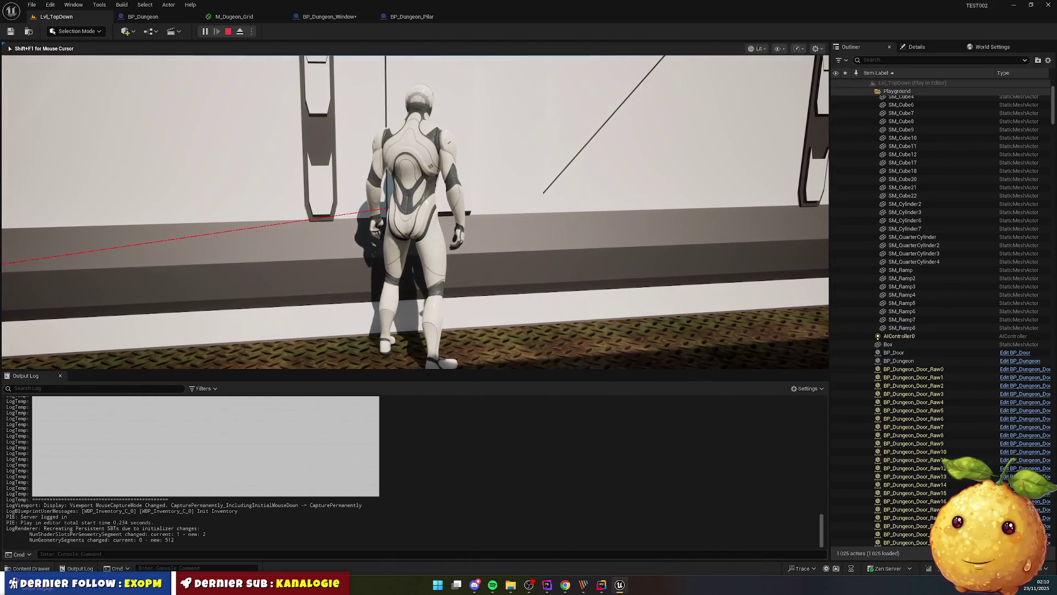
Eject from the player and fly the editor camera up to overview the maze
{"action": "scroll", "coordinate": [414, 212], "scroll_direction": "down", "scroll_amount": 5}
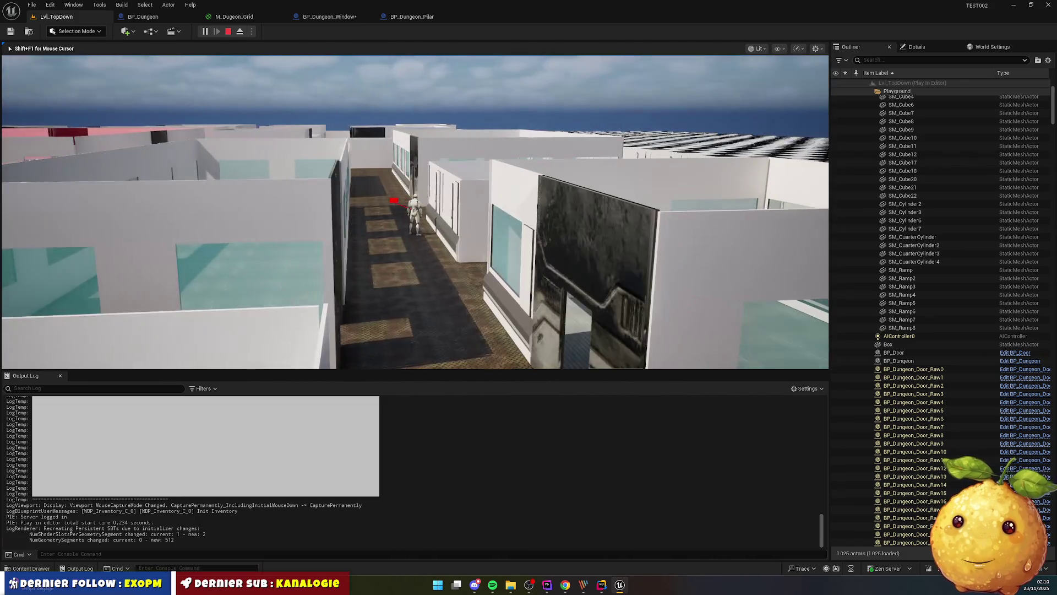
{"action": "key", "text": "super"}
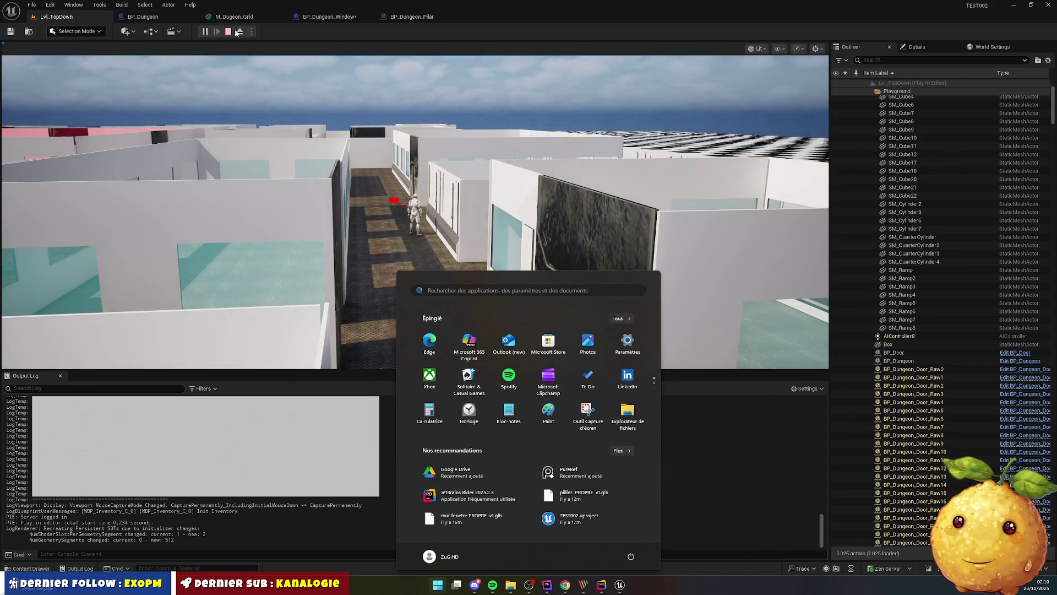
{"action": "left_click", "coordinate": [240, 31]}
{"action": "mouse_move", "coordinate": [414, 212]}
{"action": "left_mouse_down"}
{"action": "mouse_move", "coordinate": [415, 165]}
{"action": "mouse_move", "coordinate": [419, 259]}
{"action": "mouse_move", "coordinate": [358, 254]}
{"action": "mouse_move", "coordinate": [342, 215]}
{"action": "mouse_move", "coordinate": [353, 242]}
{"action": "mouse_move", "coordinate": [363, 231]}
{"action": "left_mouse_up"}
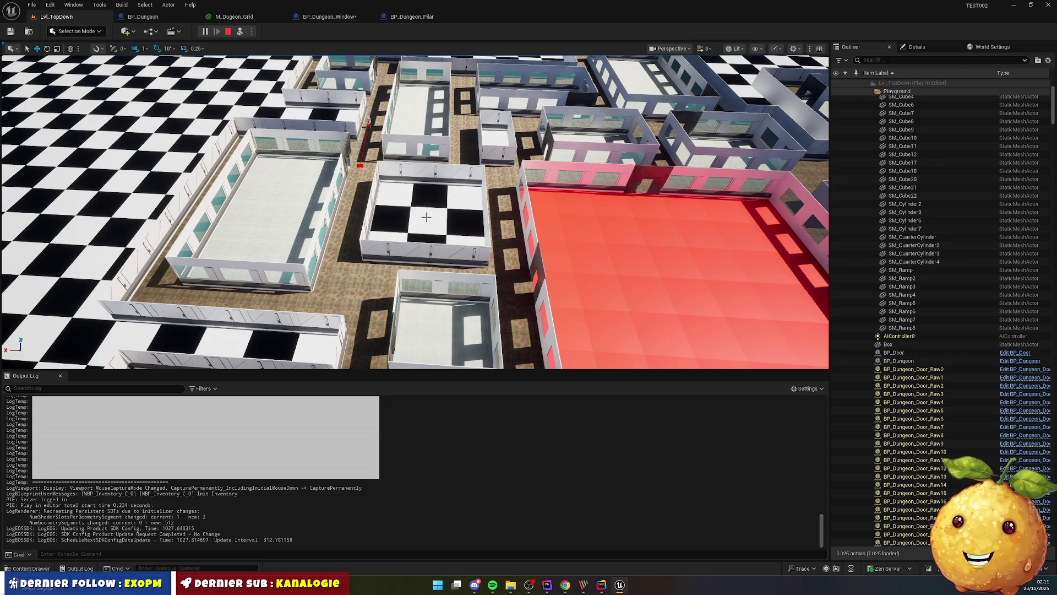
Possess the character again and walk it along the corridors and around the corner toward the doorway
{"action": "left_click", "coordinate": [241, 34]}
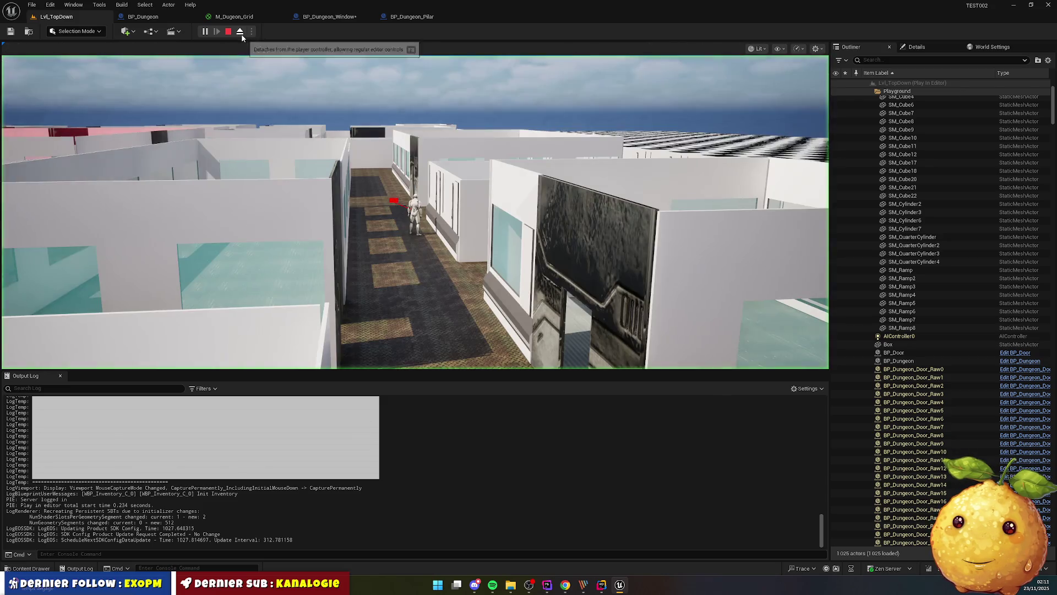
{"action": "key", "text": "w"}
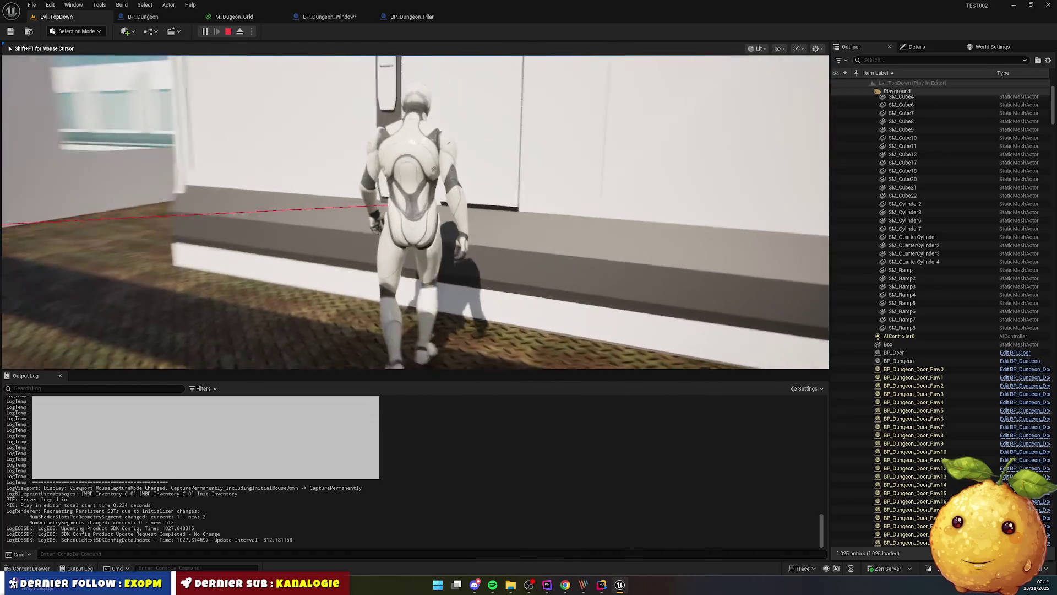
{"action": "key", "text": "w"}
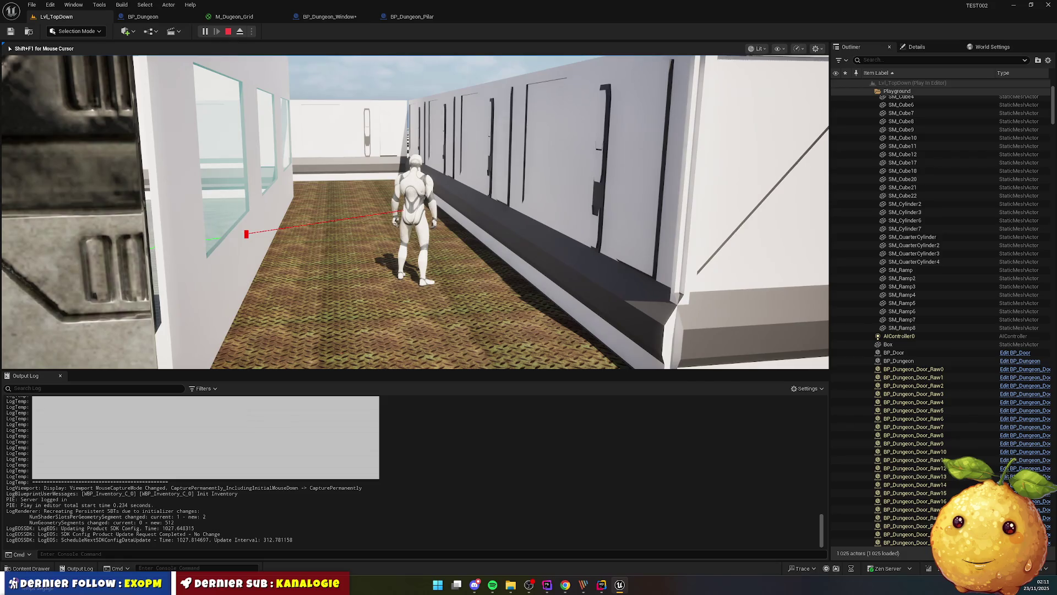
{"action": "key", "text": "w"}
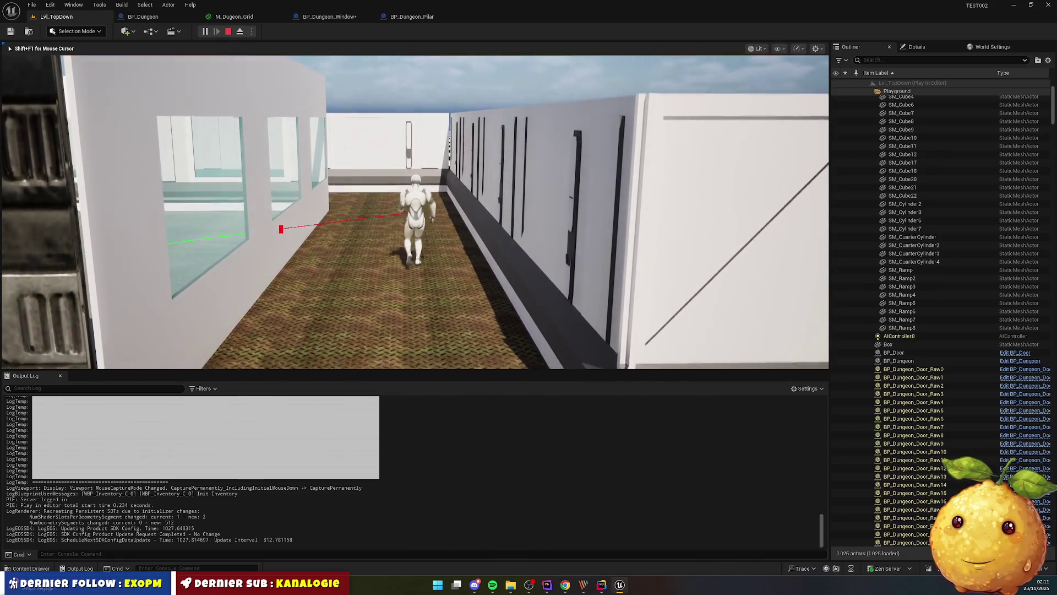
{"action": "key", "text": "w"}
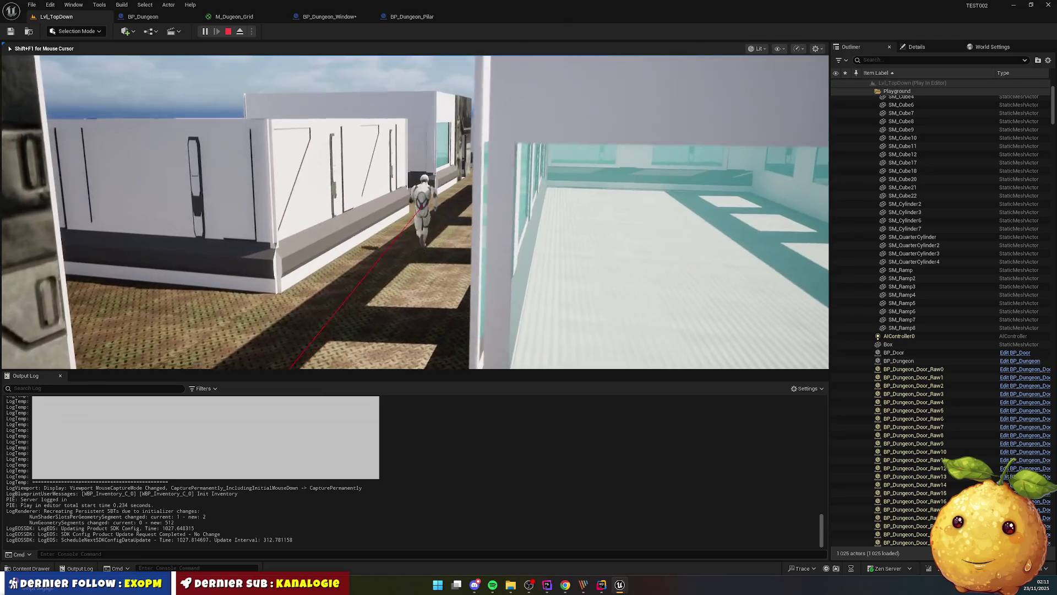
{"action": "key", "text": "w"}
{"action": "key", "text": "w"}
{"action": "key", "text": "w"}
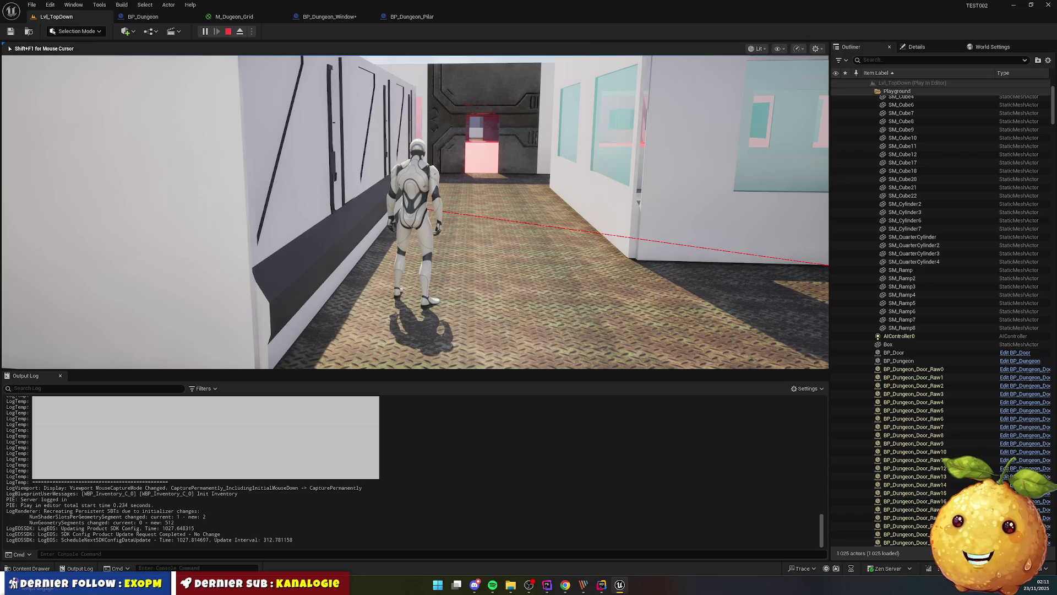
{"action": "key", "text": "w"}
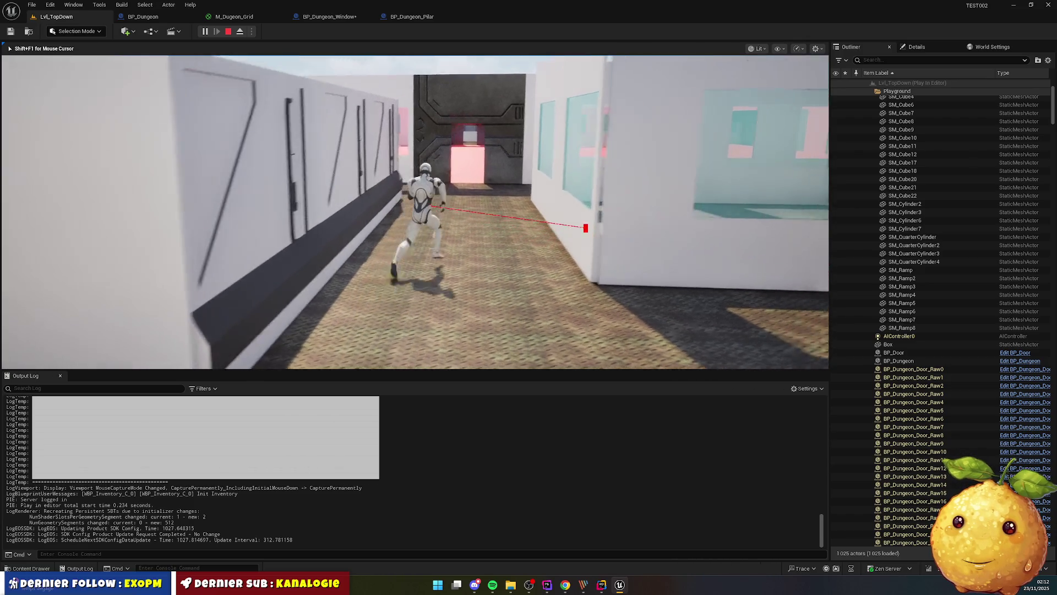
{"action": "scroll", "coordinate": [415, 212], "scroll_direction": "down", "scroll_amount": 3}
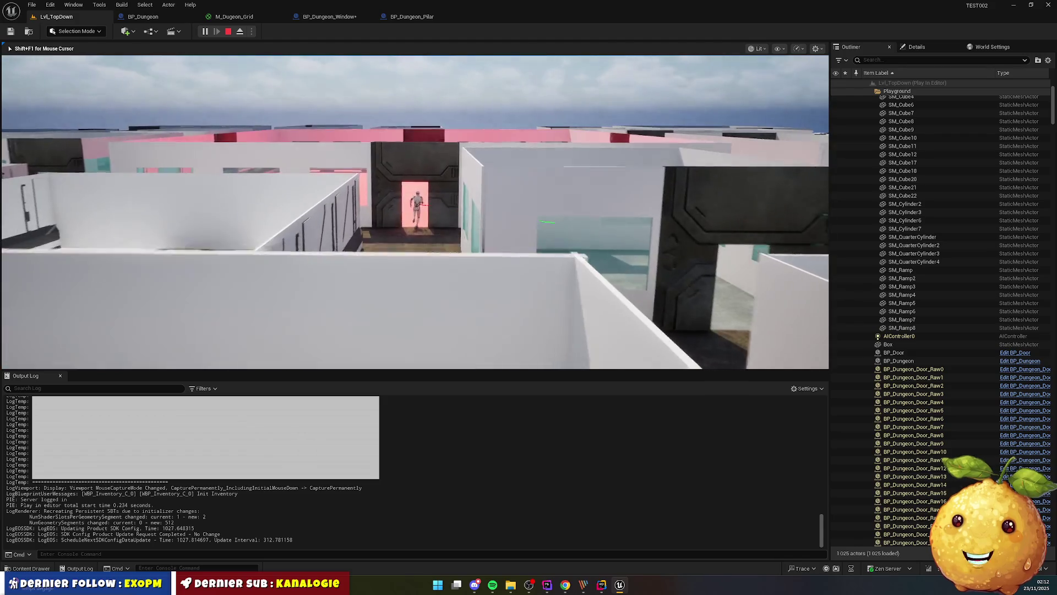
{"action": "scroll", "coordinate": [414, 211], "scroll_direction": "down", "scroll_amount": 2}
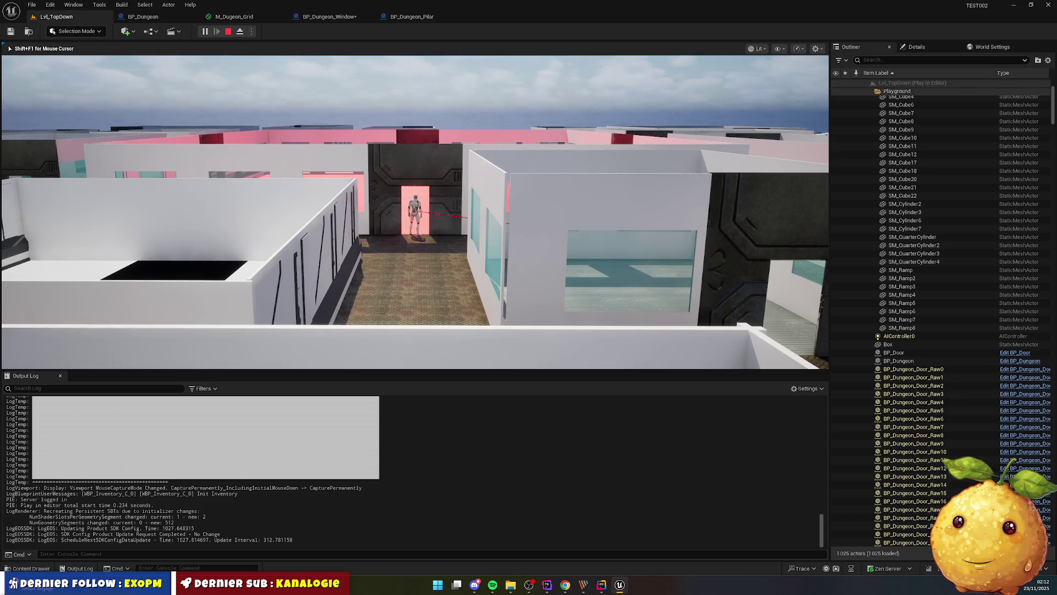
Eject from the player and bring the editor camera close to the corridor door
{"action": "key", "text": "super"}
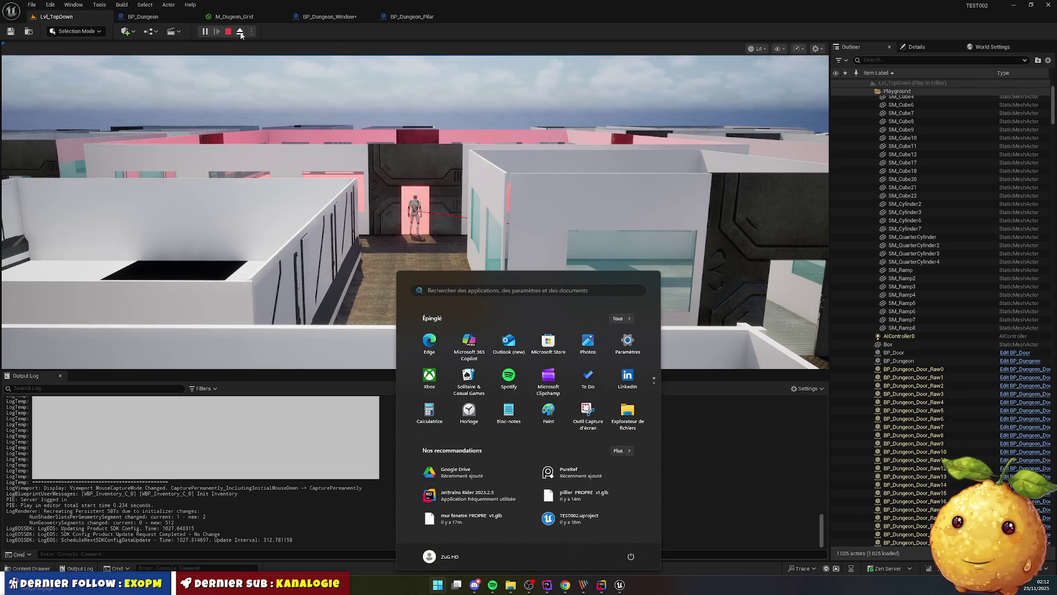
{"action": "left_click", "coordinate": [240, 33]}
{"action": "key", "text": "Down"}
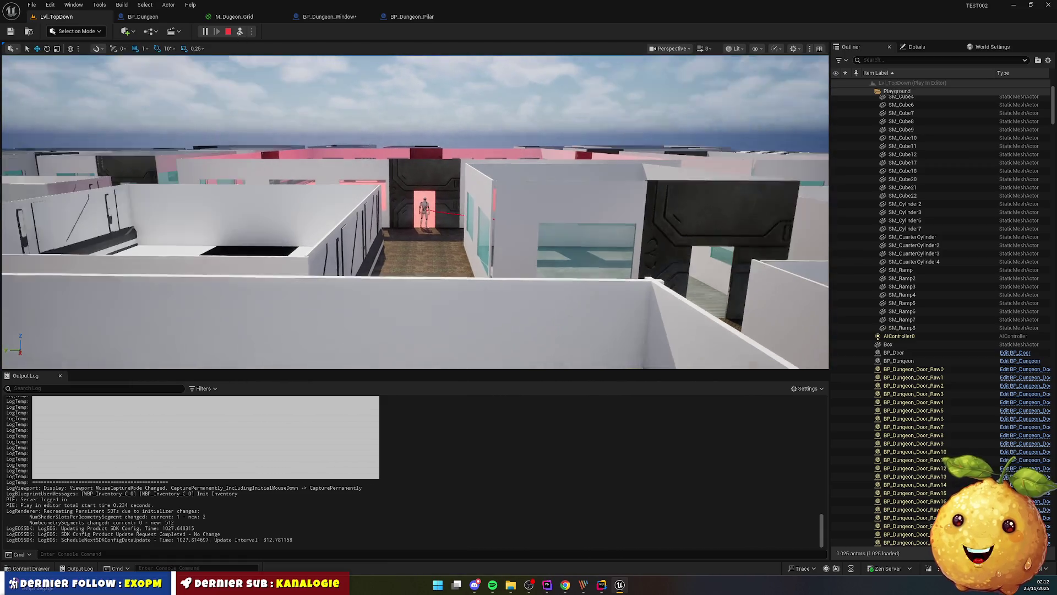
{"action": "key", "text": "Down"}
{"action": "key", "text": "Up"}
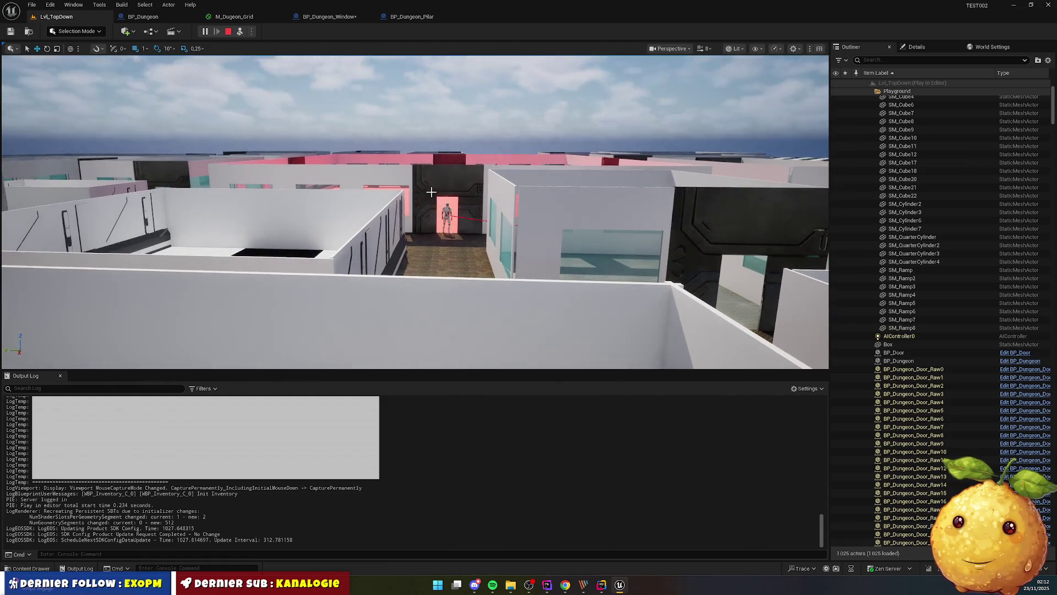
{"action": "key", "text": "Up"}
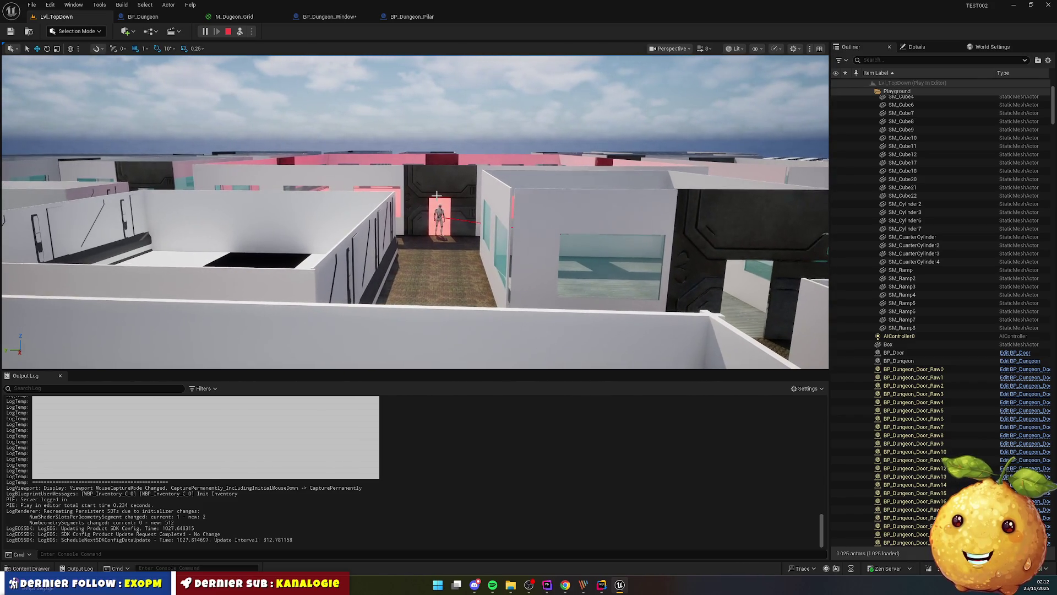
{"action": "key", "text": "Up"}
{"action": "key", "text": "Up"}
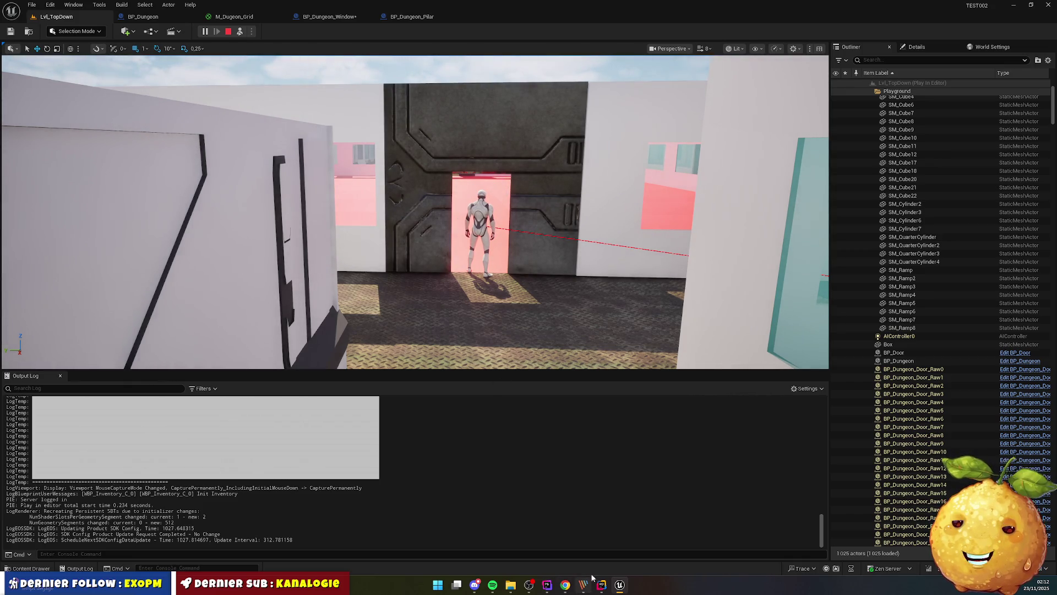
{"action": "mouse_move", "coordinate": [546, 584]}
{"action": "key", "text": "super"}
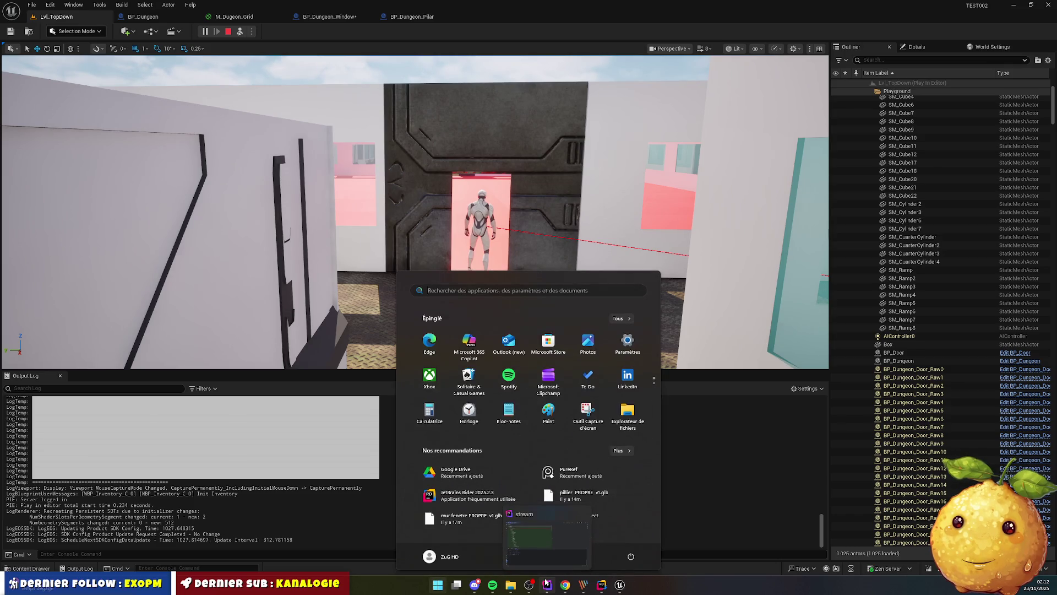
Launch Blender and open wall.blend from the dungeon folder
{"action": "type", "text": "blender"}
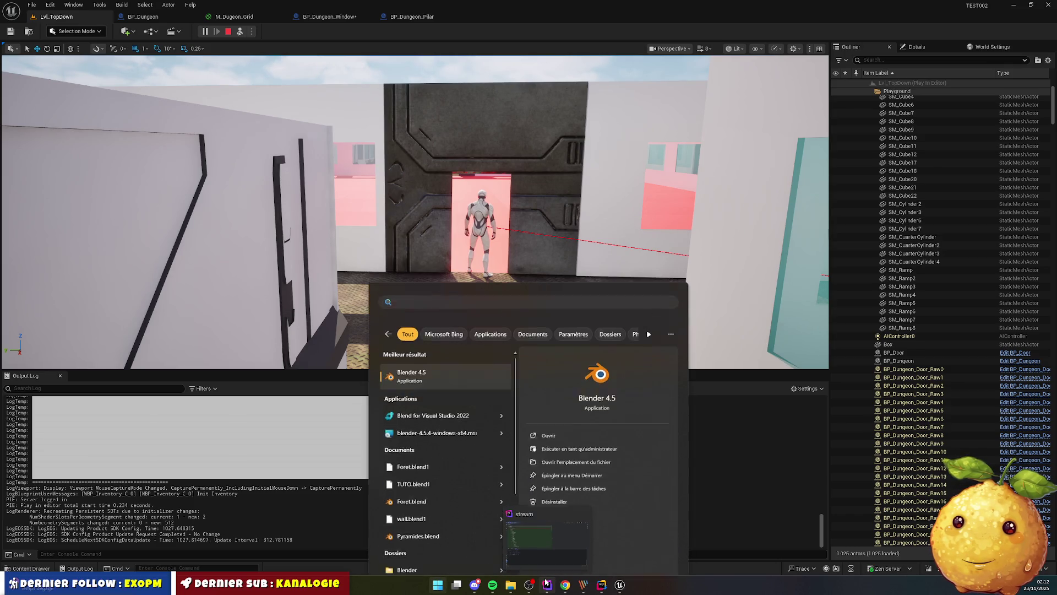
{"action": "key", "text": "Return"}
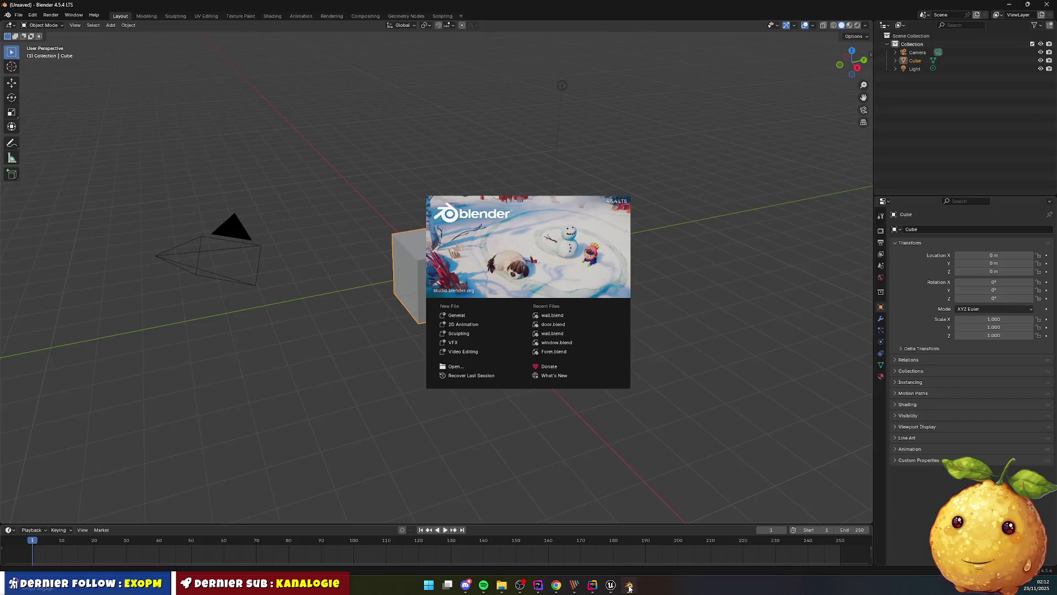
{"action": "left_click", "coordinate": [367, 162]}
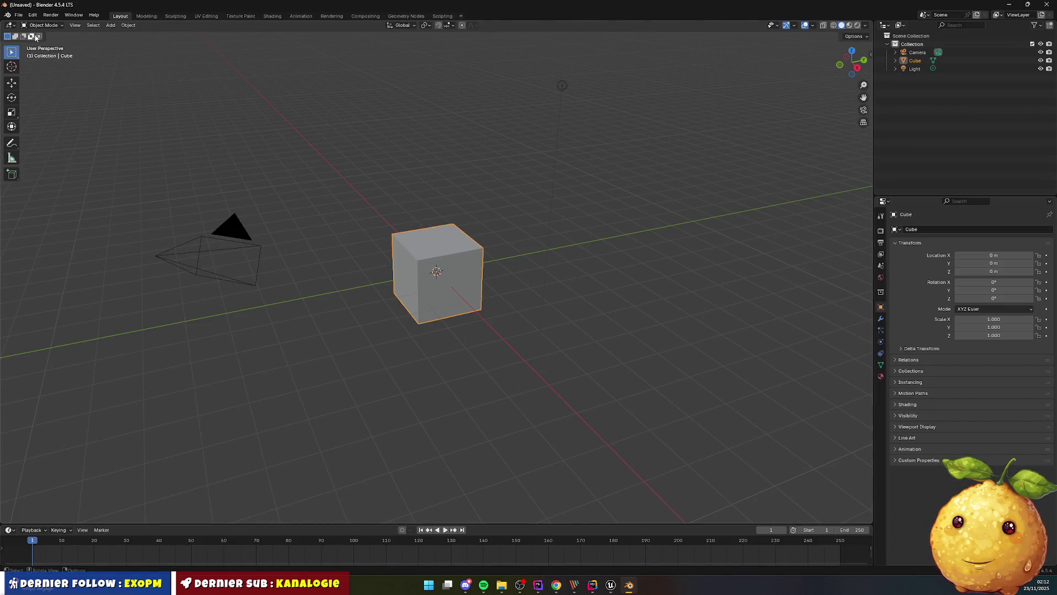
{"action": "left_click", "coordinate": [18, 15]}
{"action": "left_click", "coordinate": [39, 33]}
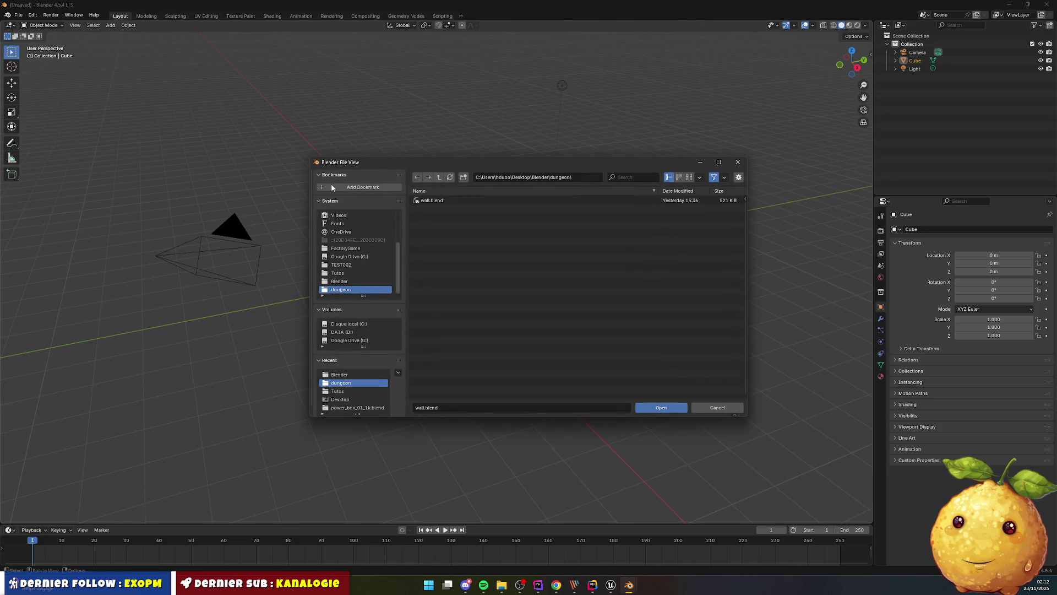
{"action": "left_click", "coordinate": [447, 201]}
{"action": "double_click", "coordinate": [447, 200]}
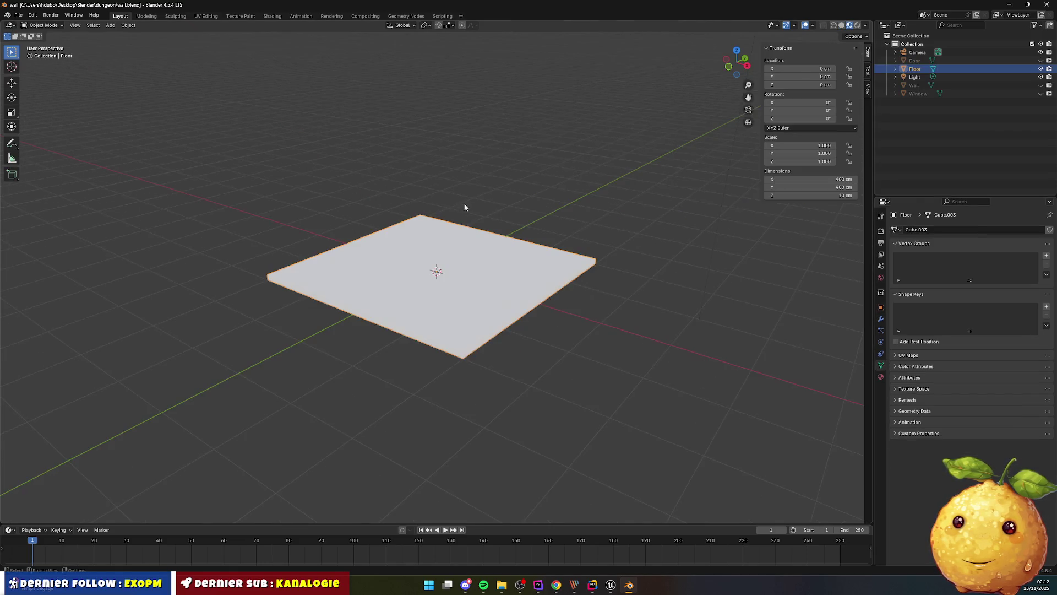
{"action": "left_click", "coordinate": [18, 14]}
{"action": "left_click", "coordinate": [42, 35]}
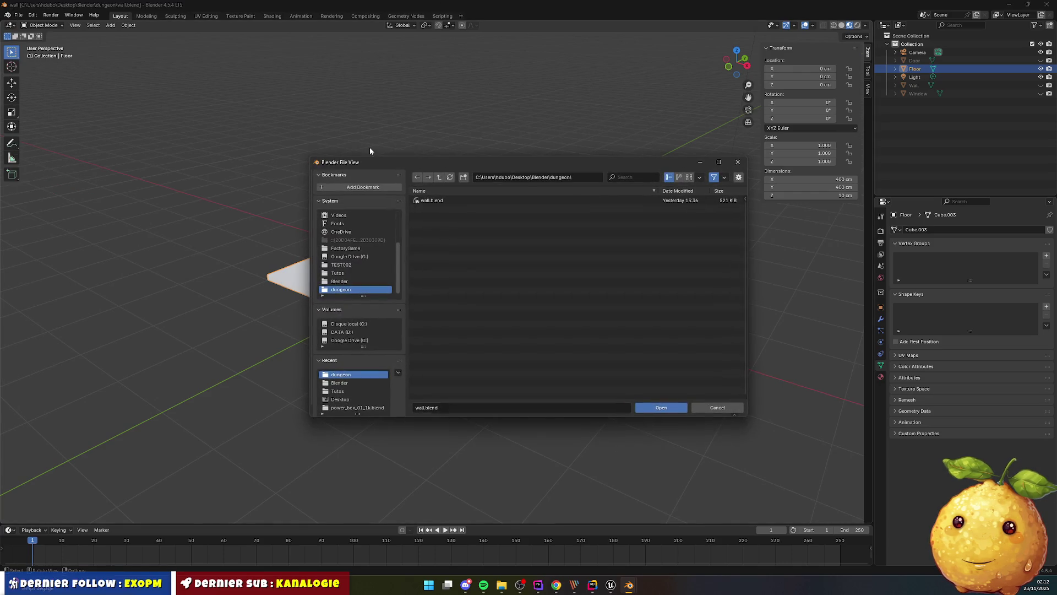
{"action": "key", "text": "Return"}
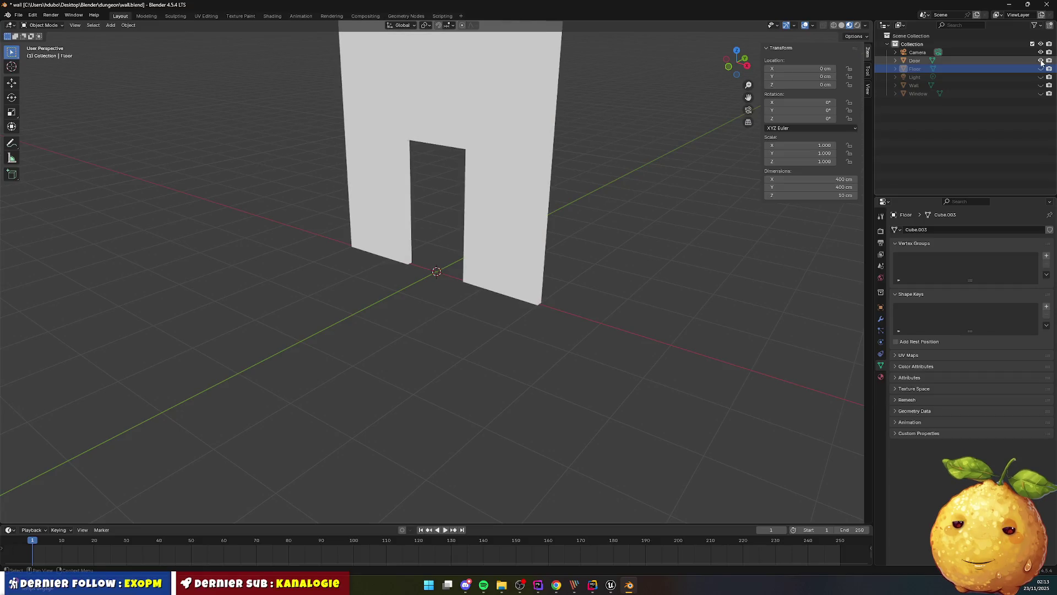
Switch to a front orthographic view framing the wall top above the door
{"action": "right_click", "coordinate": [563, 123]}
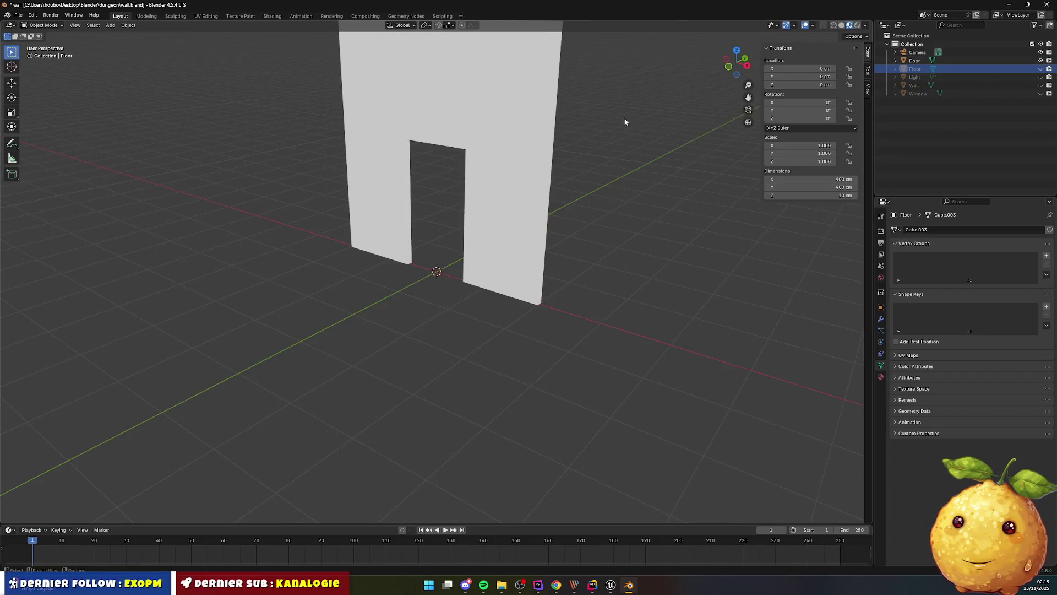
{"action": "key", "text": "KP_7"}
{"action": "key", "text": "KP_1"}
{"action": "scroll", "coordinate": [441, 106], "scroll_direction": "up", "scroll_amount": 3}
{"action": "scroll", "coordinate": [447, 137], "scroll_direction": "up", "scroll_amount": 1}
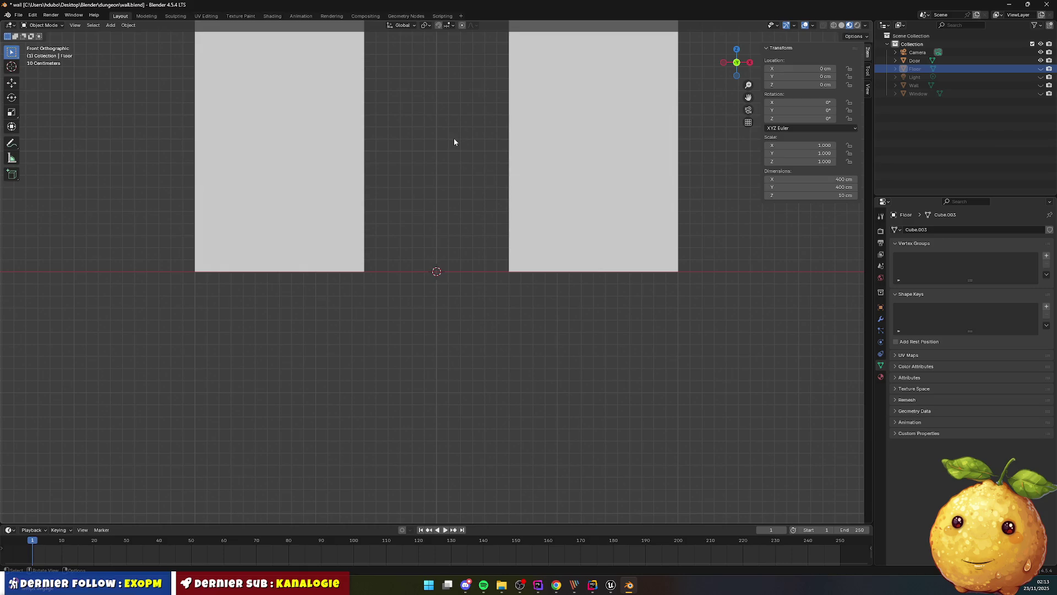
{"action": "key", "text": "KP_1"}
{"action": "right_click", "coordinate": [454, 193]}
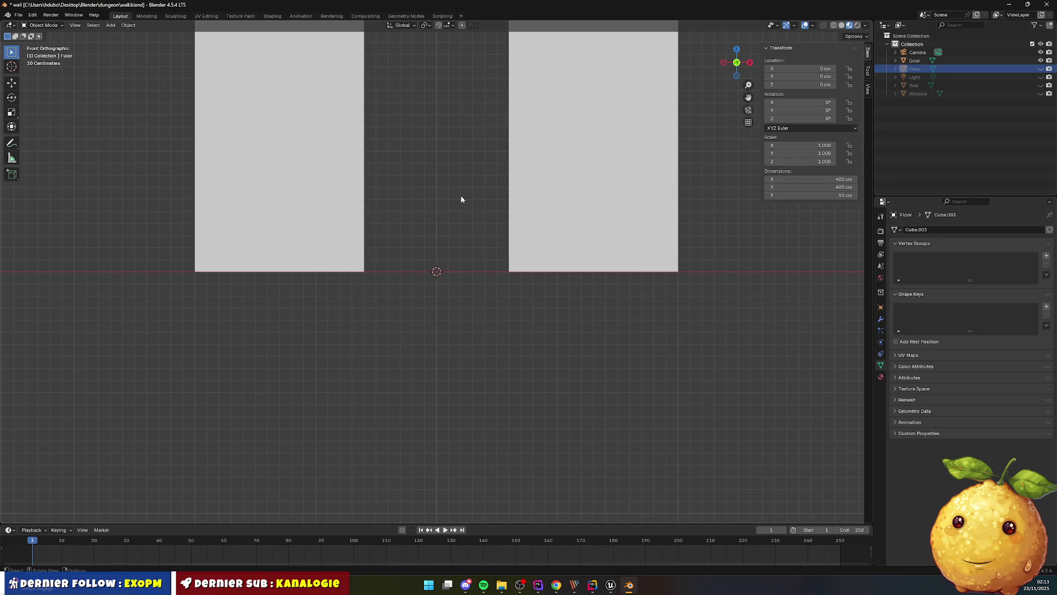
{"action": "mouse_move", "coordinate": [439, 219]}
{"action": "left_mouse_down"}
{"action": "mouse_move", "coordinate": [445, 163]}
{"action": "mouse_move", "coordinate": [459, 322]}
{"action": "mouse_move", "coordinate": [394, 425]}
{"action": "mouse_move", "coordinate": [437, 409]}
{"action": "left_mouse_up"}
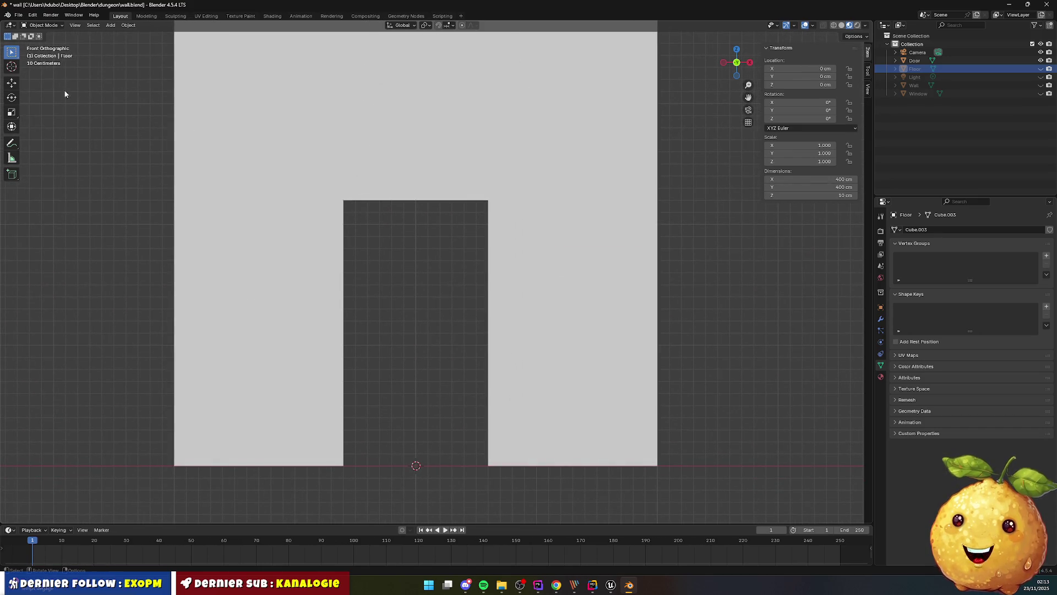
Measure the wall strip above the doorway at about 120.376 cm, then close Blender without saving
{"action": "left_click", "coordinate": [12, 158]}
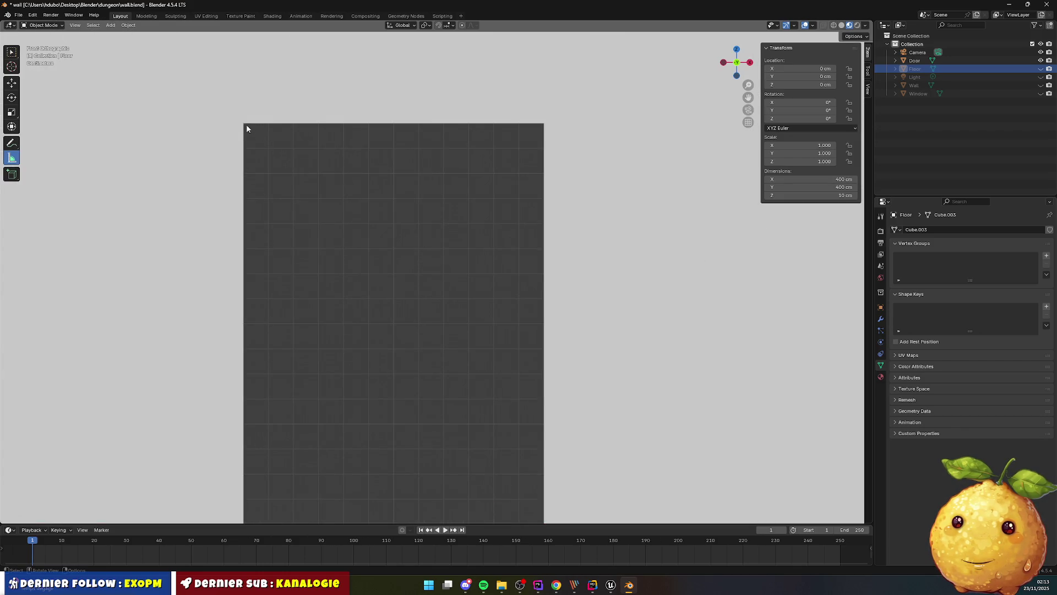
{"action": "left_click_drag", "start_coordinate": [244, 123], "coordinate": [544, 124]}
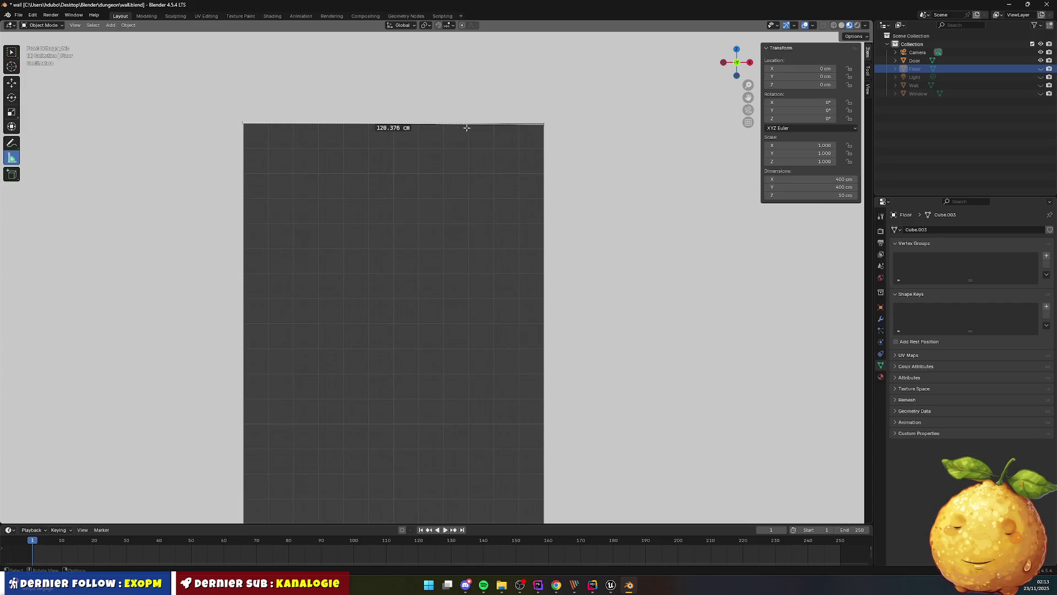
{"action": "left_click", "coordinate": [1046, 4]}
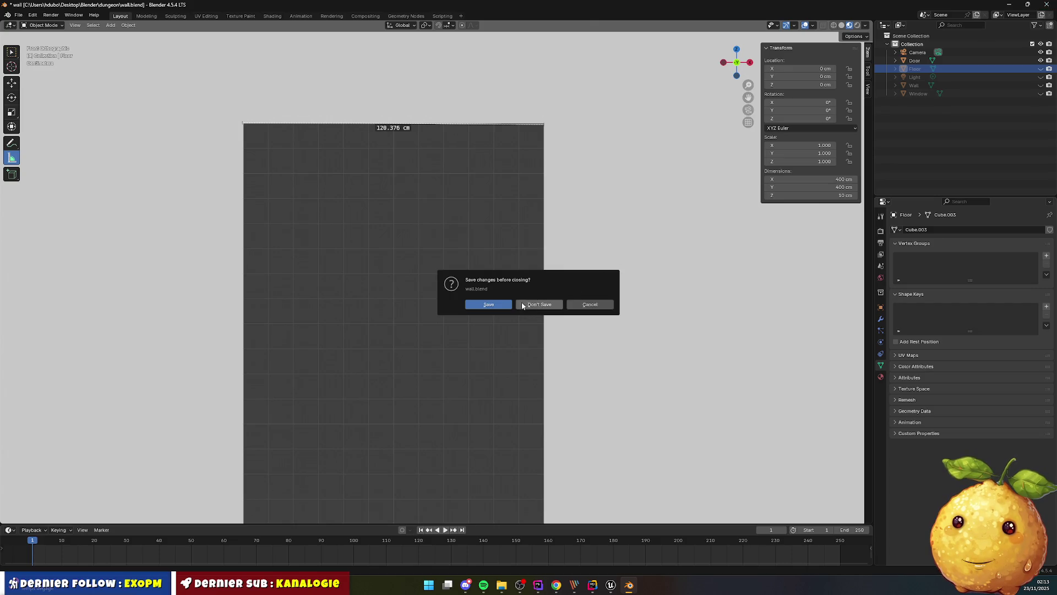
{"action": "left_click", "coordinate": [523, 304]}
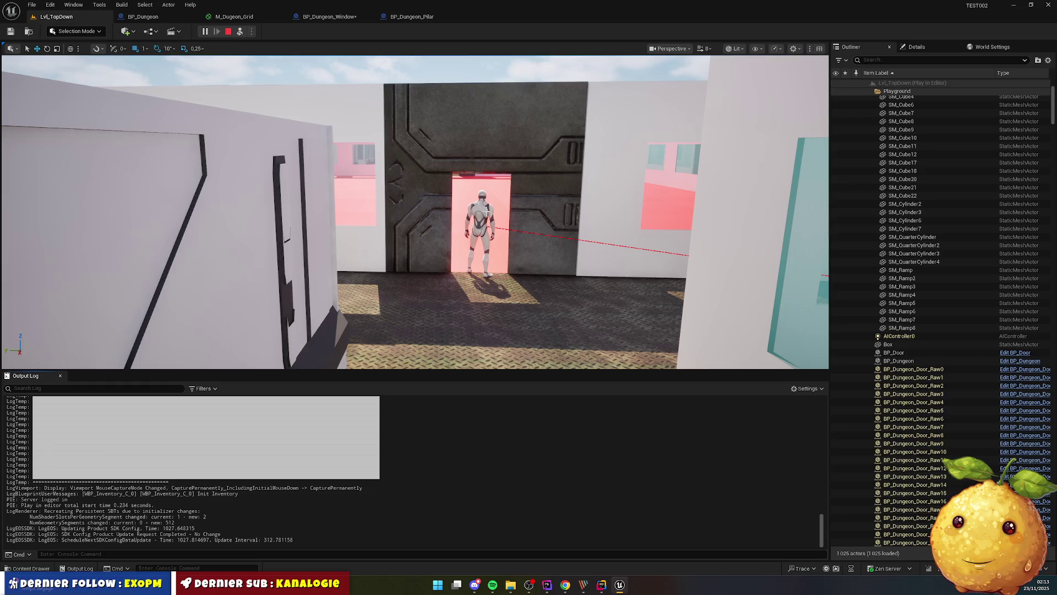
Possess the character, zoom the game camera, then free the mouse and stop the play session
{"action": "scroll", "coordinate": [501, 237], "scroll_direction": "down", "scroll_amount": 5}
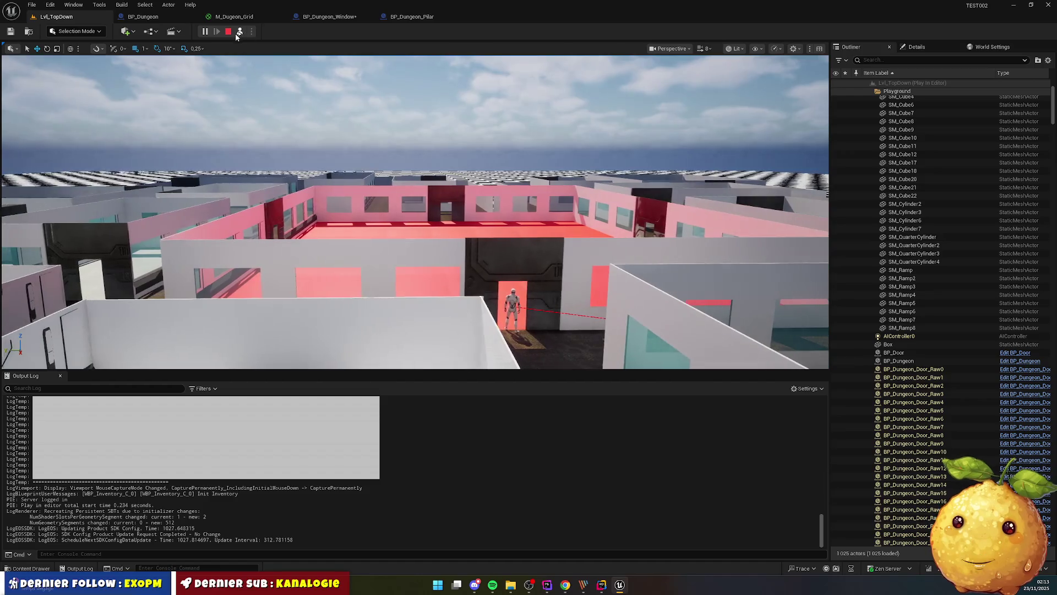
{"action": "left_click", "coordinate": [240, 31]}
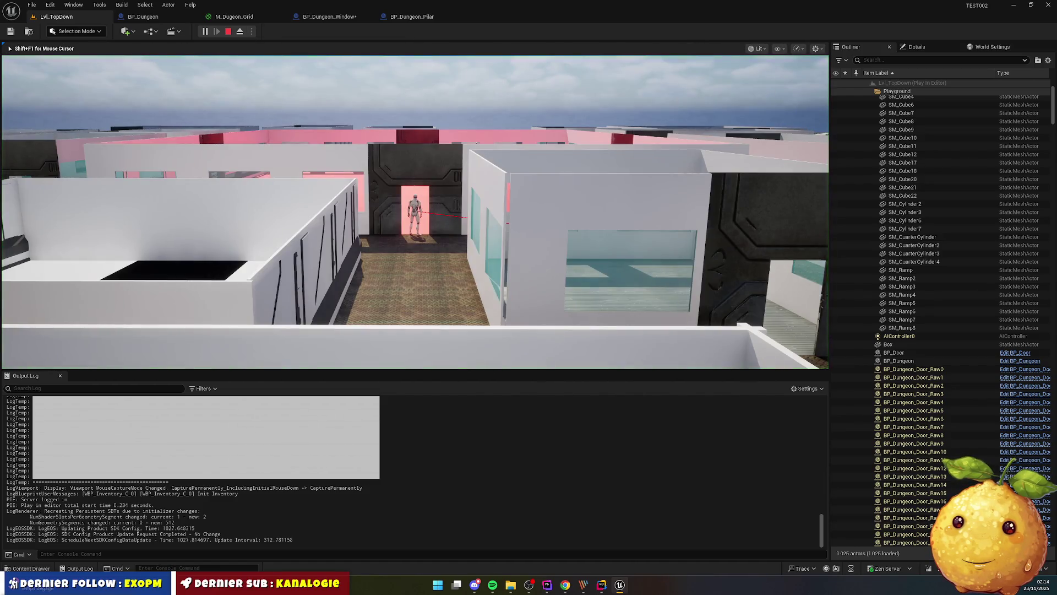
{"action": "scroll", "coordinate": [414, 212], "scroll_direction": "up", "scroll_amount": 5}
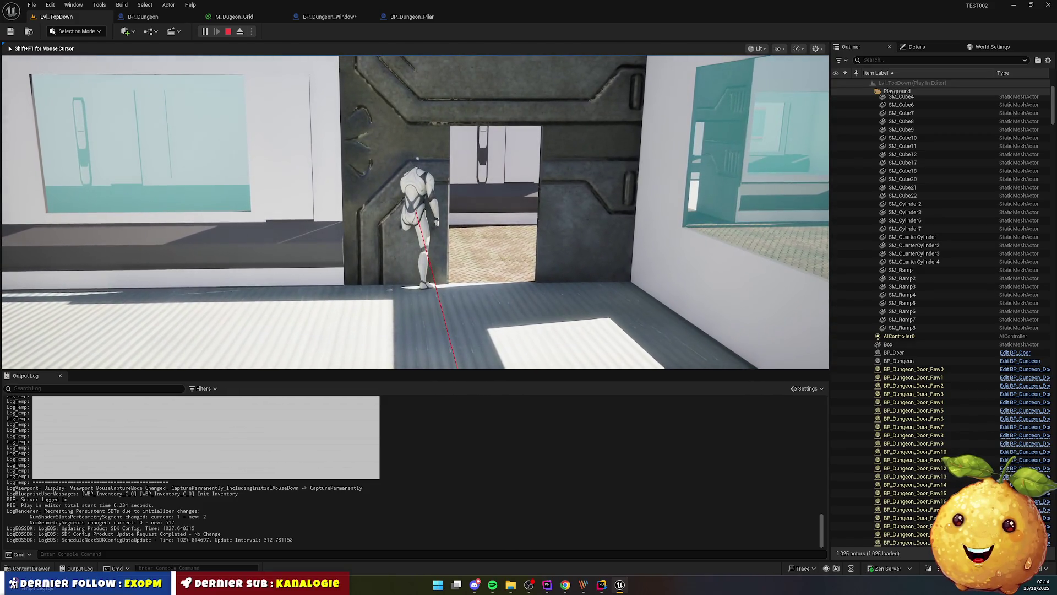
{"action": "key", "text": "super"}
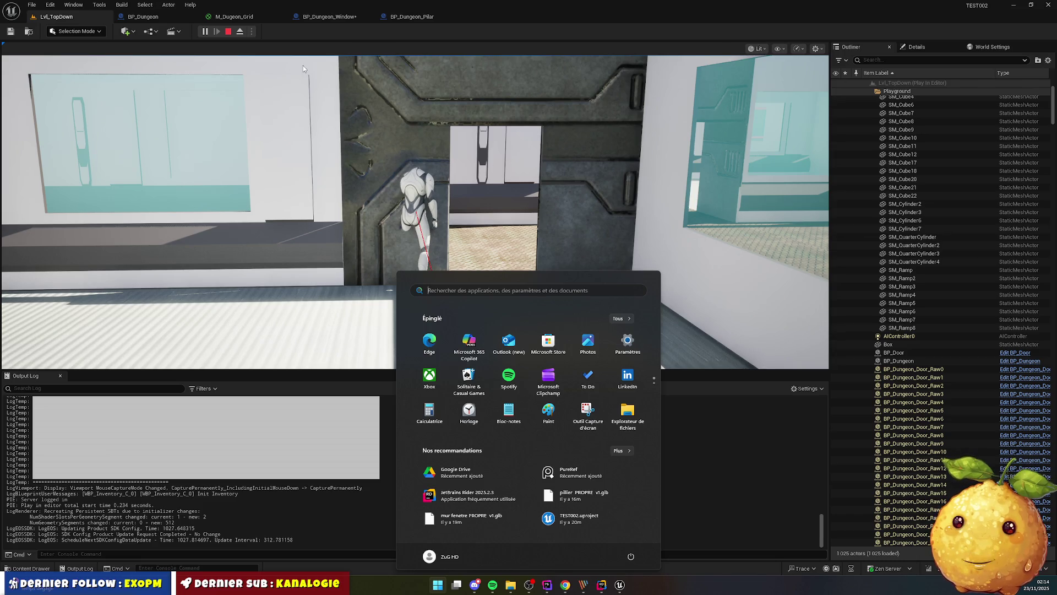
{"action": "left_click", "coordinate": [228, 32]}
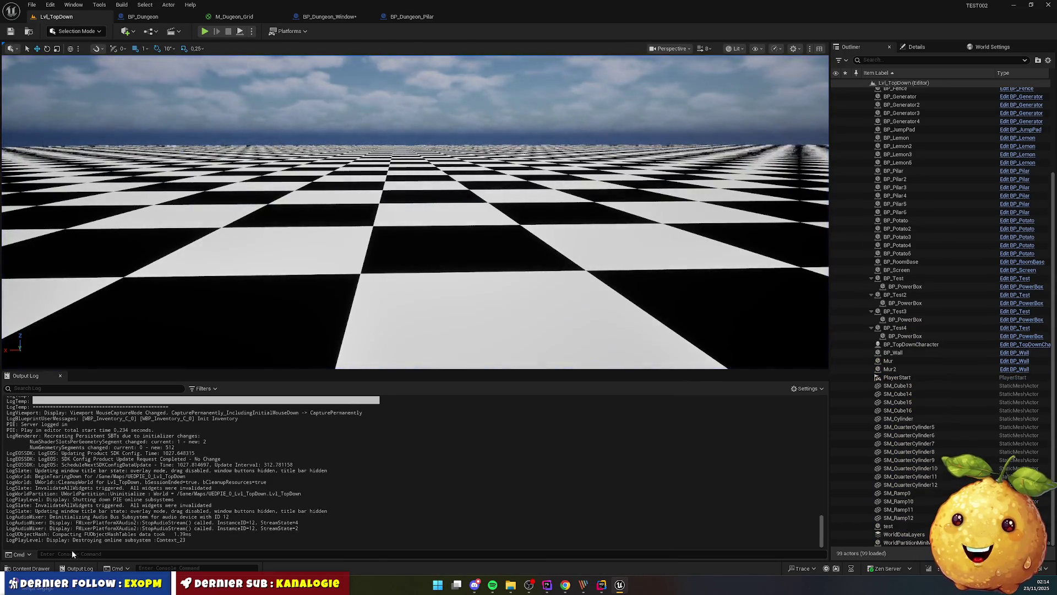
Open SM_Dungeon_Door_Raw from Dungeon > Meshes > Raw > Door in the Content Drawer
{"action": "left_click", "coordinate": [43, 572]}
{"action": "left_click", "coordinate": [401, 405]}
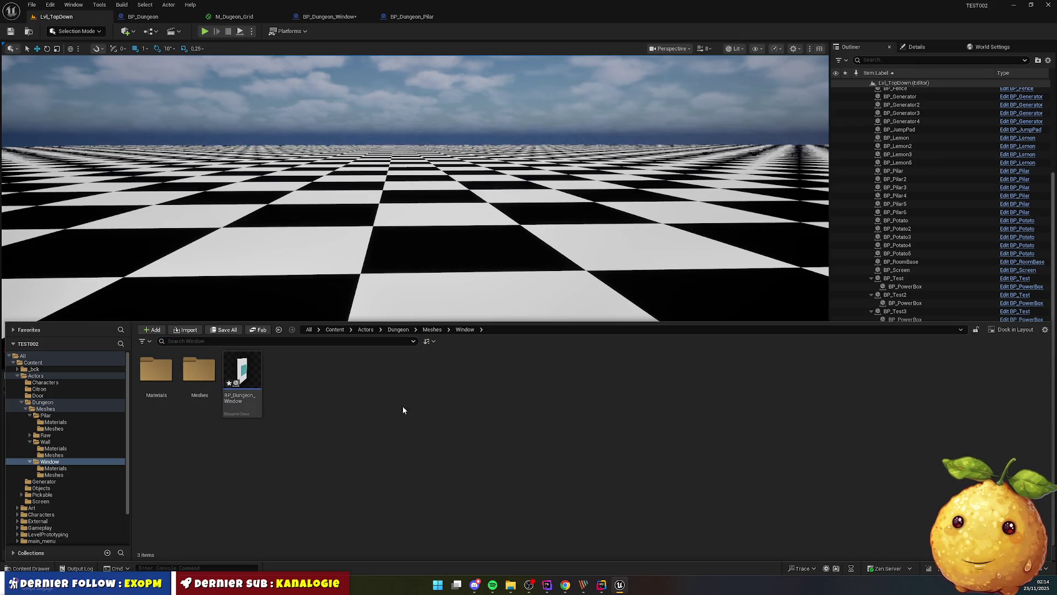
{"action": "left_click", "coordinate": [399, 330]}
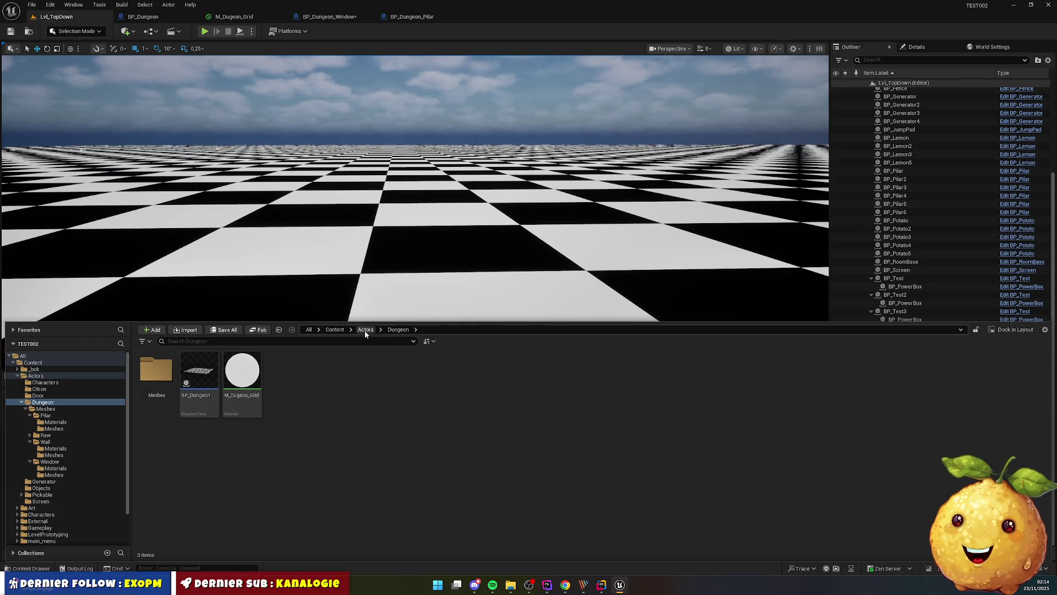
{"action": "double_click", "coordinate": [156, 372]}
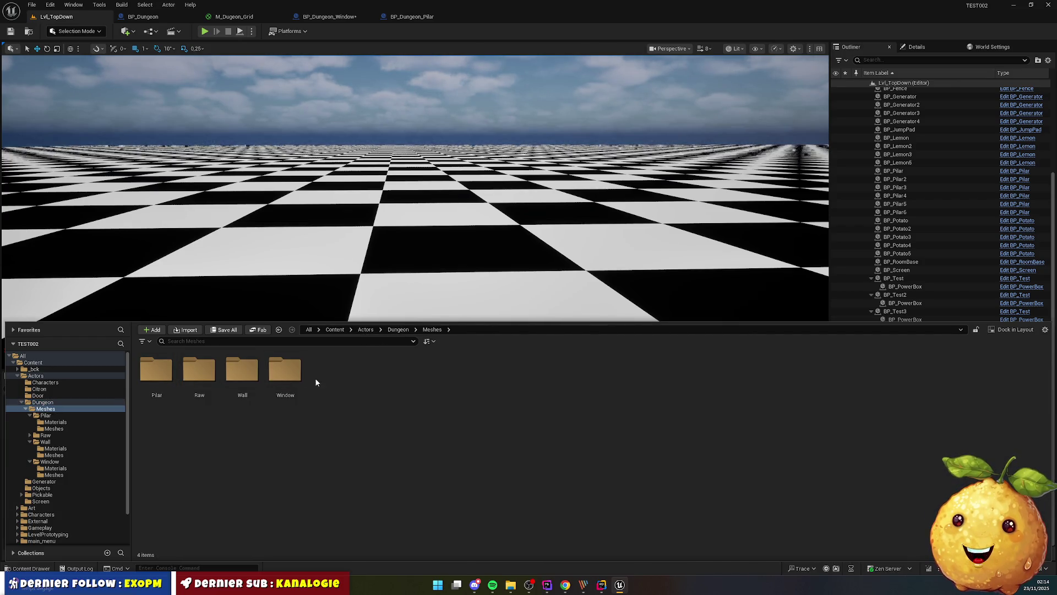
{"action": "double_click", "coordinate": [197, 378]}
{"action": "left_click", "coordinate": [147, 382]}
{"action": "double_click", "coordinate": [146, 383]}
{"action": "left_click", "coordinate": [246, 375]}
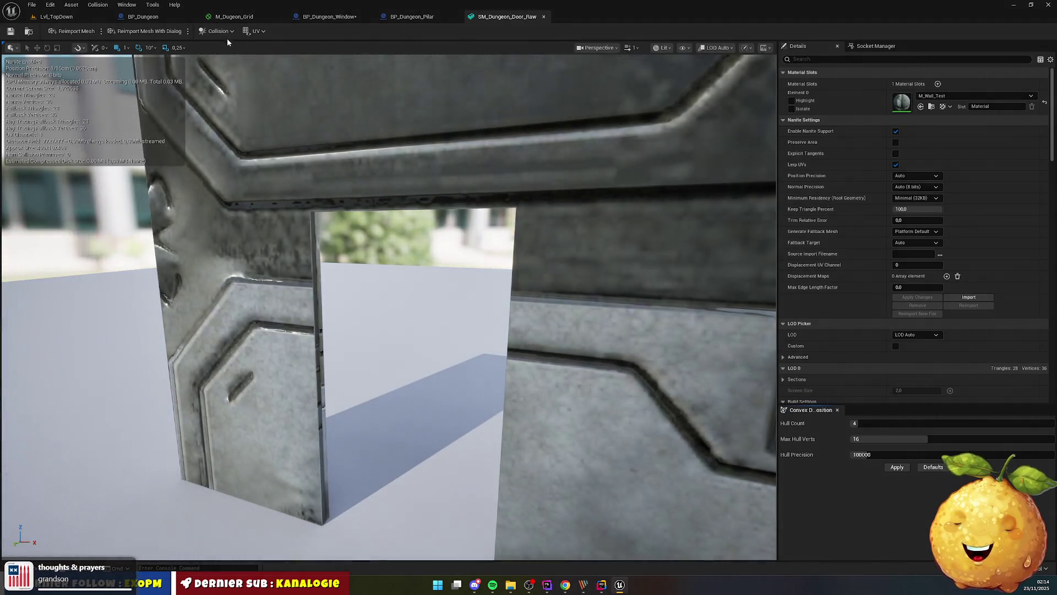
Apply Auto Convex Collision to the door mesh and inspect the hulls around the door frame
{"action": "left_click", "coordinate": [219, 30]}
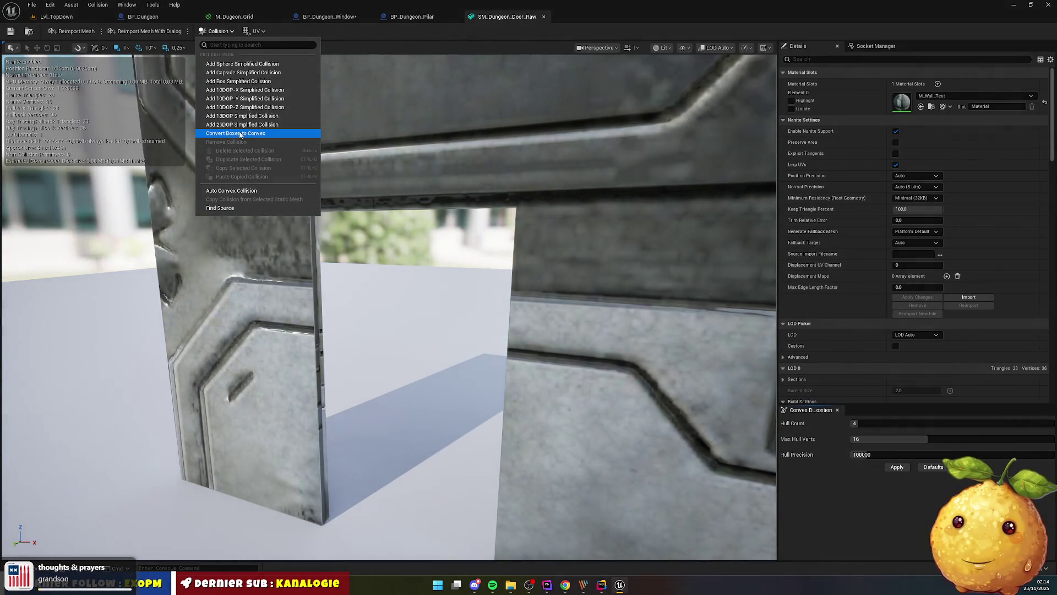
{"action": "left_click", "coordinate": [259, 191]}
{"action": "left_click", "coordinate": [897, 466]}
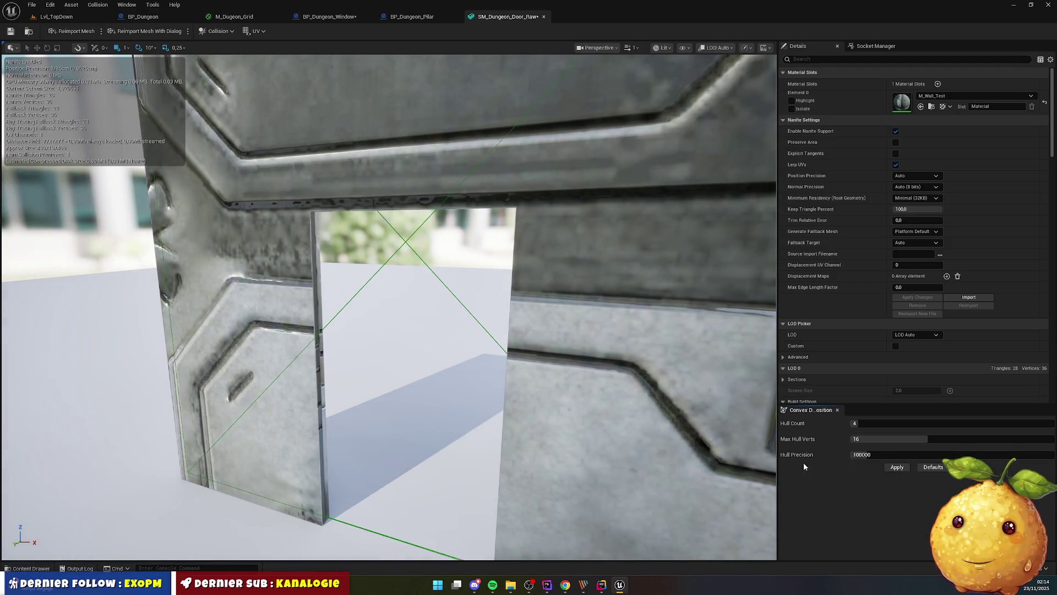
{"action": "mouse_move", "coordinate": [415, 353]}
{"action": "left_mouse_down"}
{"action": "mouse_move", "coordinate": [415, 385]}
{"action": "mouse_move", "coordinate": [388, 264]}
{"action": "left_mouse_up"}
{"action": "mouse_move", "coordinate": [340, 328]}
{"action": "left_mouse_down"}
{"action": "mouse_move", "coordinate": [363, 330]}
{"action": "mouse_move", "coordinate": [329, 305]}
{"action": "left_mouse_up"}
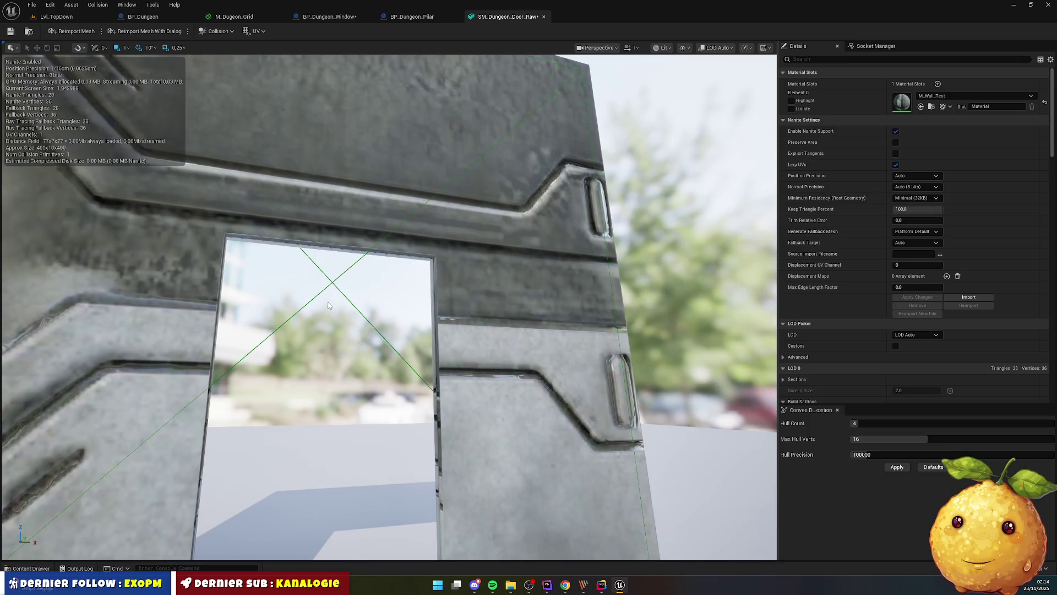
Regenerate collision at hull counts 10 and 64, then lower the hull count back down
{"action": "left_click", "coordinate": [878, 425]}
{"action": "left_click_drag", "start_coordinate": [874, 426], "coordinate": [886, 426]}
{"action": "left_click", "coordinate": [896, 468]}
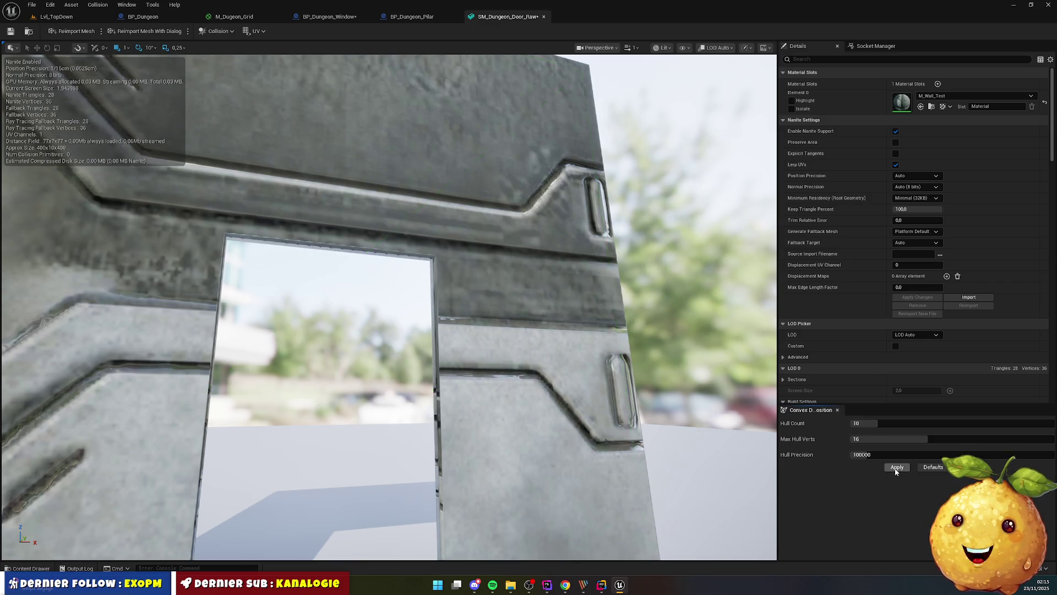
{"action": "left_click_drag", "start_coordinate": [880, 423], "coordinate": [1051, 422]}
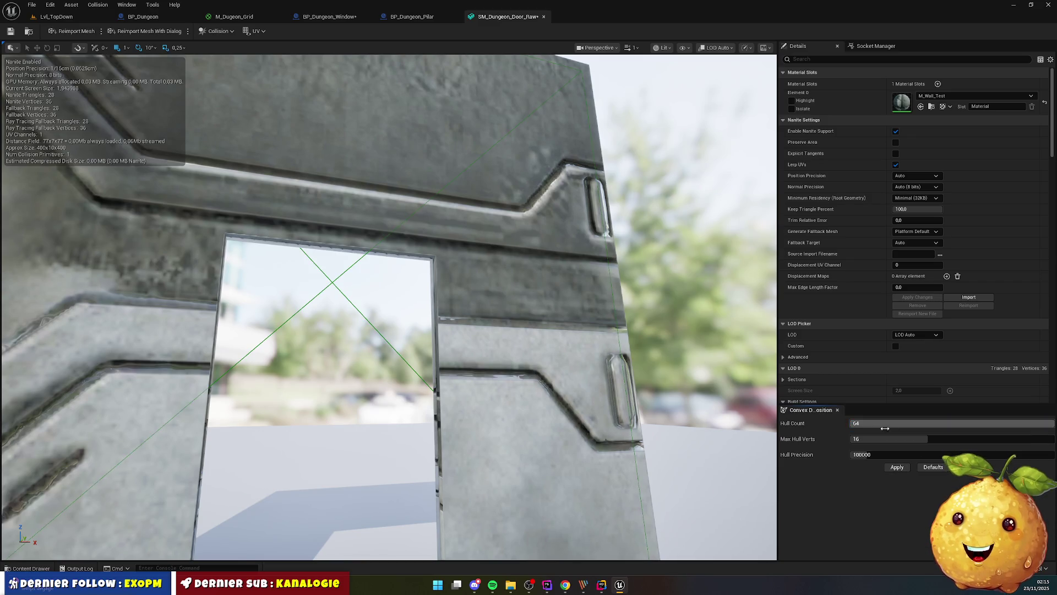
{"action": "left_click", "coordinate": [896, 468]}
{"action": "mouse_move", "coordinate": [881, 422]}
{"action": "left_mouse_down"}
{"action": "mouse_move", "coordinate": [943, 422]}
{"action": "mouse_move", "coordinate": [864, 423]}
{"action": "left_mouse_up"}
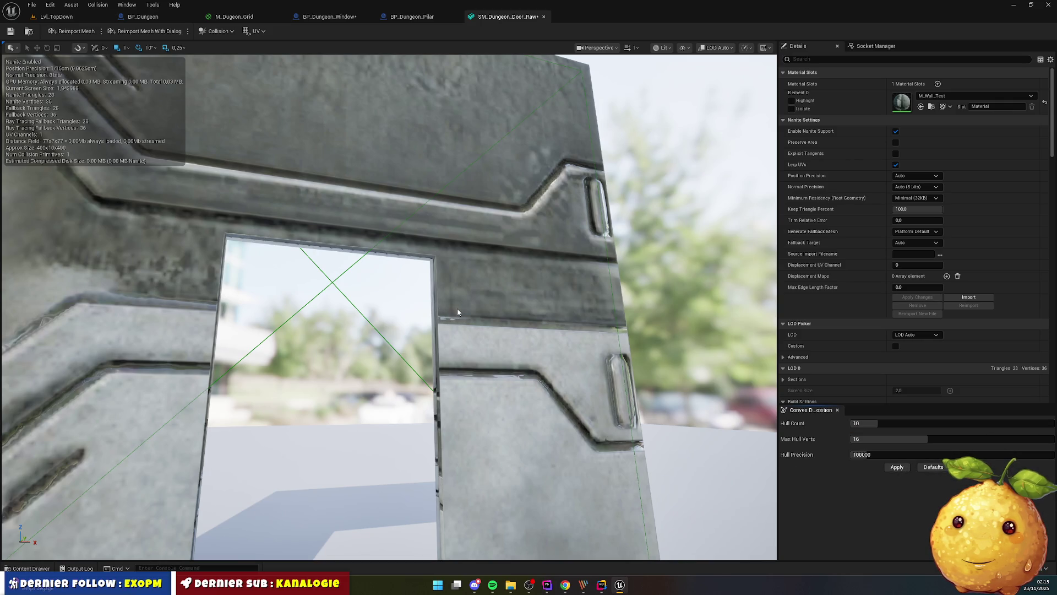
{"action": "left_click_drag", "start_coordinate": [480, 352], "coordinate": [483, 353]}
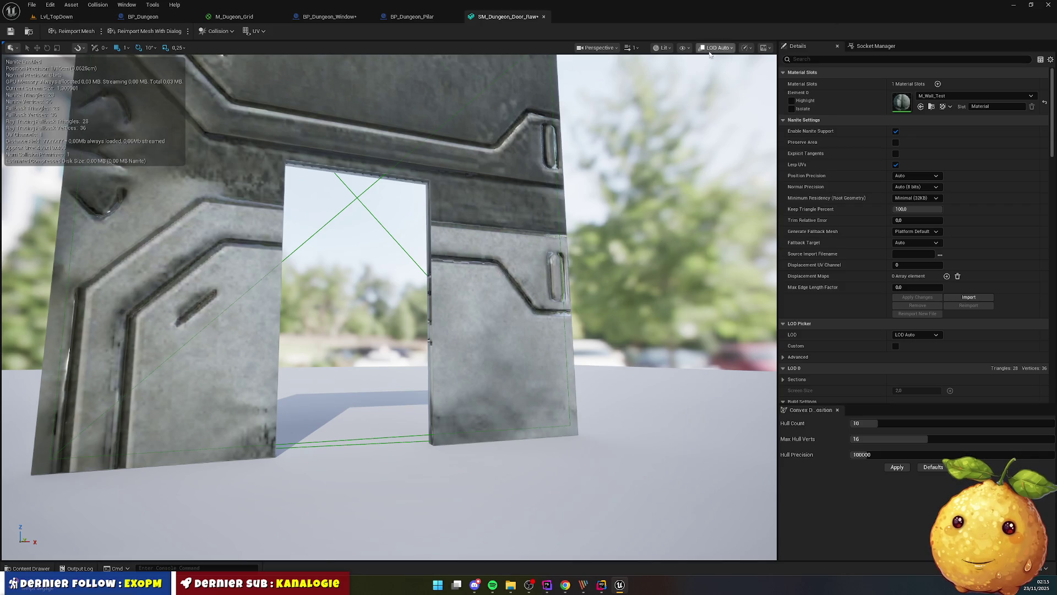
{"action": "left_click", "coordinate": [665, 48]}
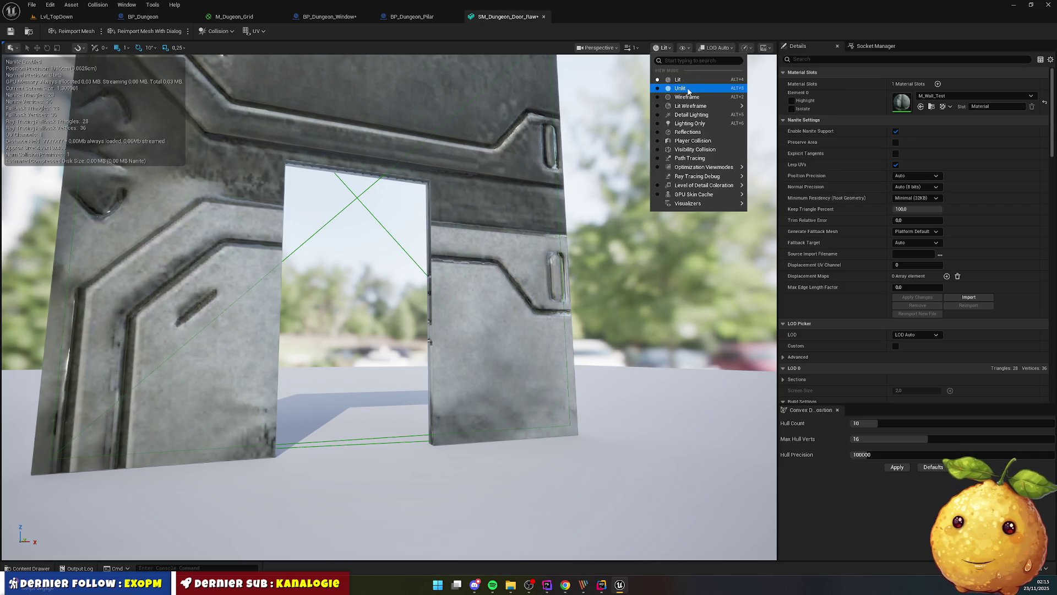
Show the door and its collision hulls in Wireframe, then bring the TEST002 folder window forward
{"action": "left_click", "coordinate": [687, 97]}
{"action": "mouse_move", "coordinate": [570, 170]}
{"action": "left_mouse_down"}
{"action": "mouse_move", "coordinate": [506, 178]}
{"action": "mouse_move", "coordinate": [498, 221]}
{"action": "mouse_move", "coordinate": [531, 252]}
{"action": "left_mouse_up"}
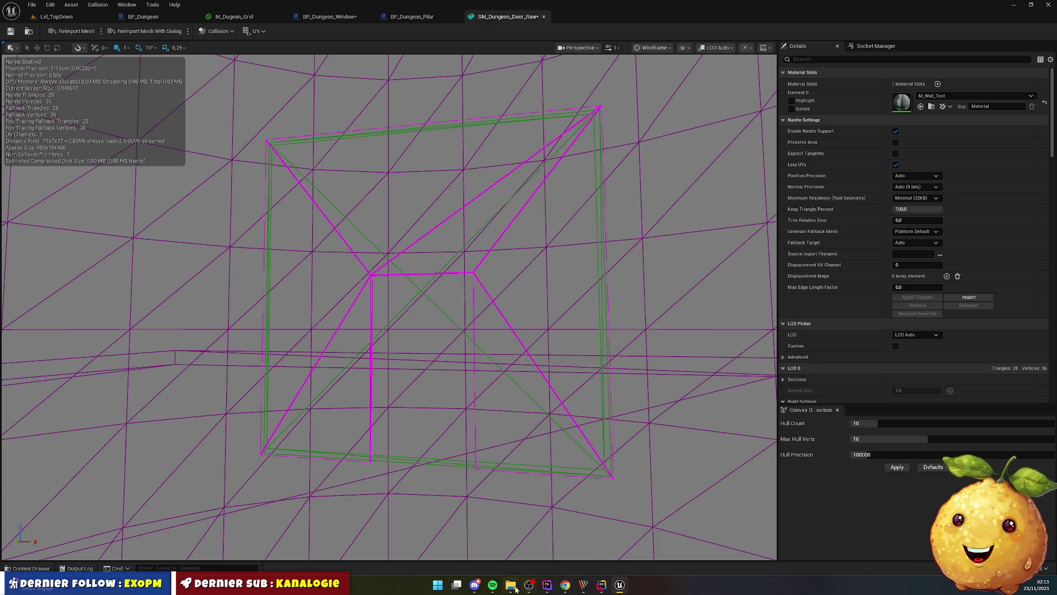
{"action": "mouse_move", "coordinate": [510, 584]}
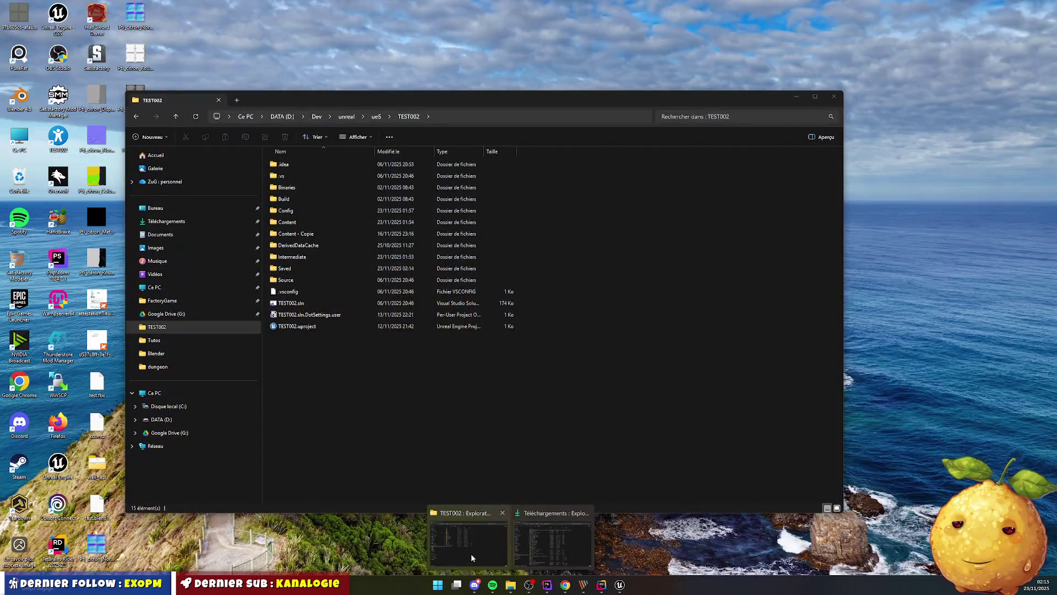
{"action": "left_click", "coordinate": [471, 553]}
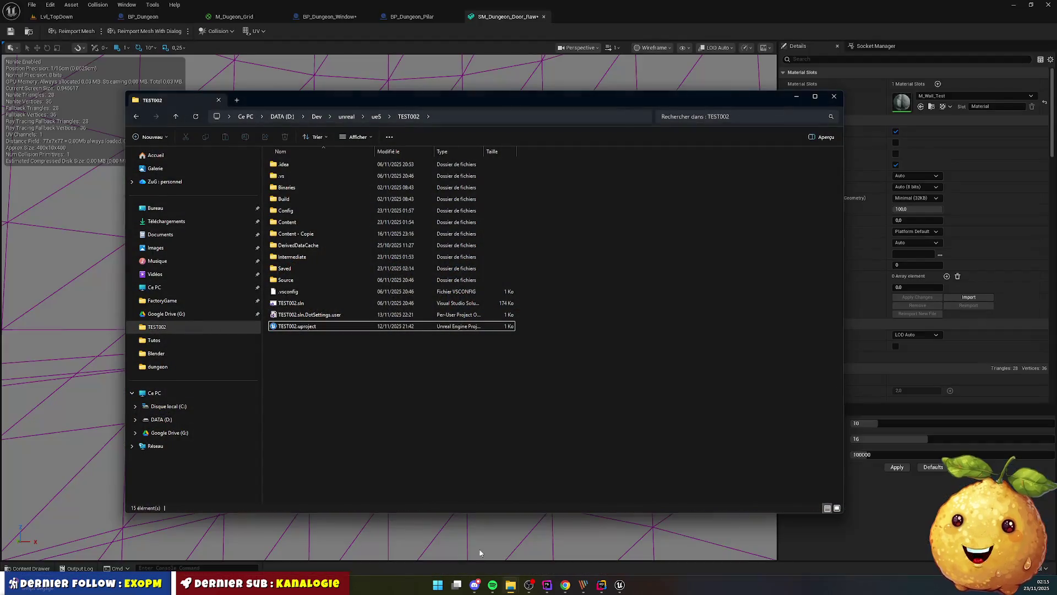
Launch Blender 4.5 via a Start-menu search for 'blend' and dismiss the splash screen
{"action": "mouse_move", "coordinate": [475, 585]}
{"action": "key", "text": "super"}
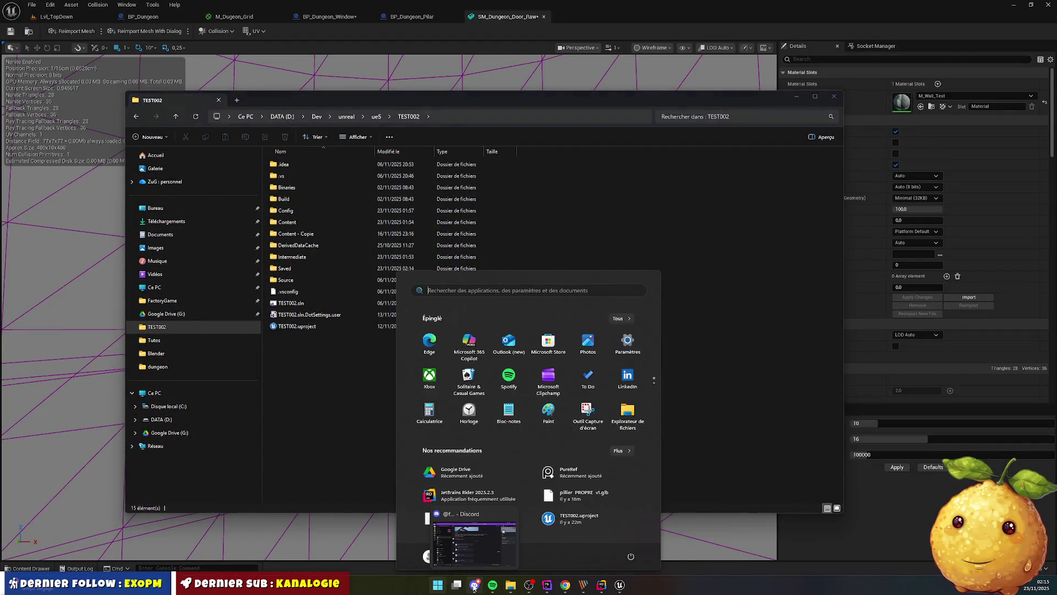
{"action": "type", "text": "blender 4.5"}
{"action": "key", "text": "Return"}
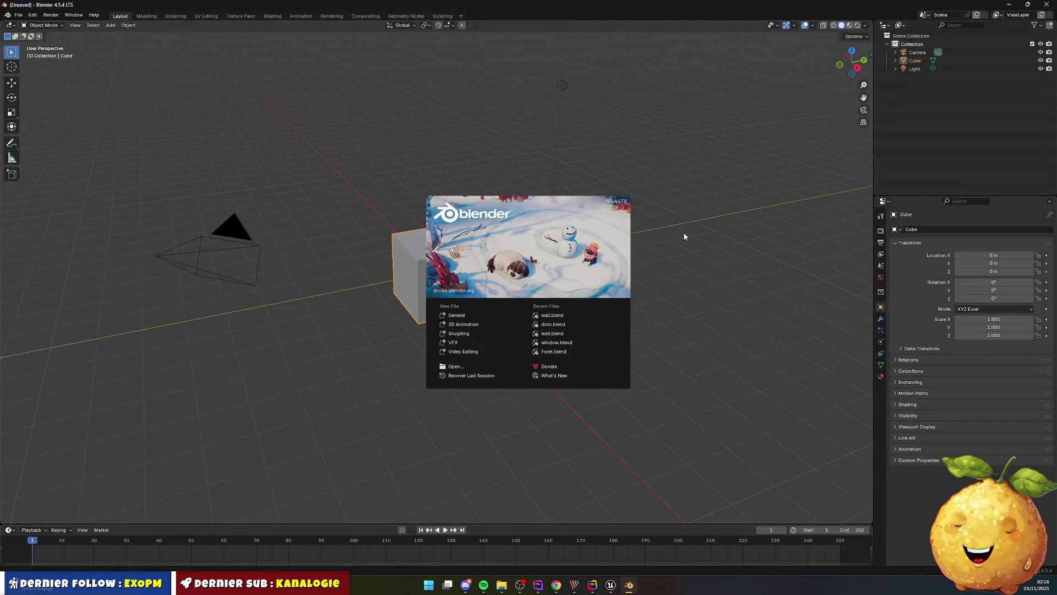
{"action": "left_click", "coordinate": [670, 254]}
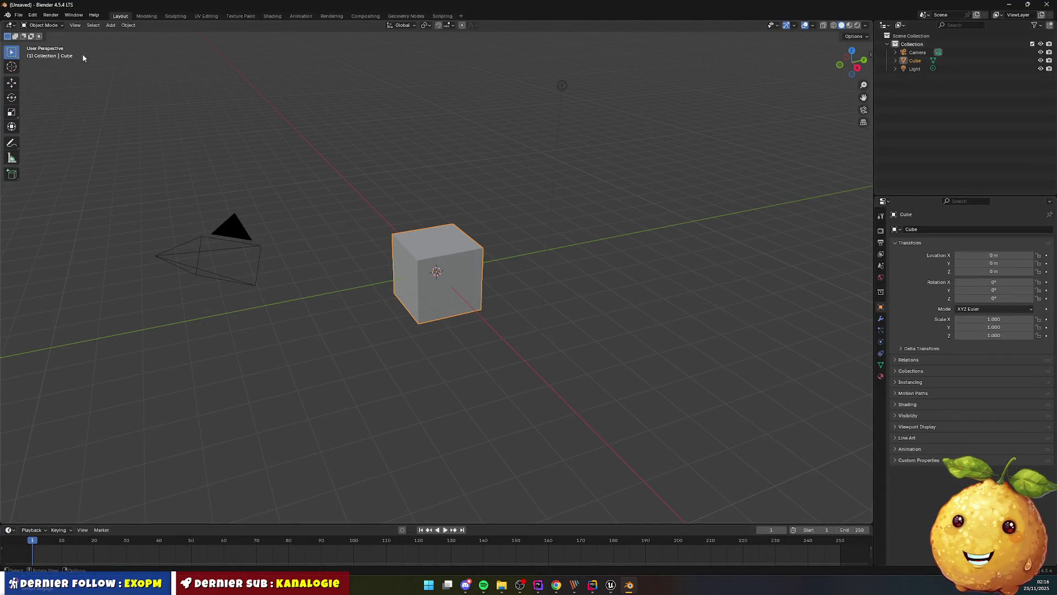
{"action": "left_click", "coordinate": [18, 15]}
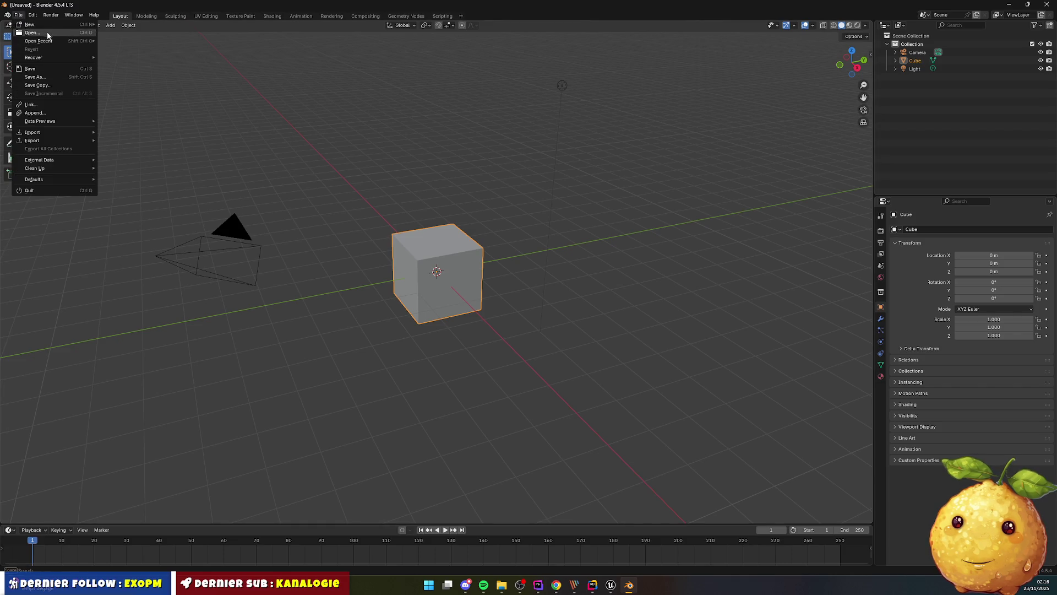
Open wall.blend, hide Floor and Light, show Door, and view it from the front in X-Ray
{"action": "left_click", "coordinate": [48, 33]}
{"action": "double_click", "coordinate": [429, 201]}
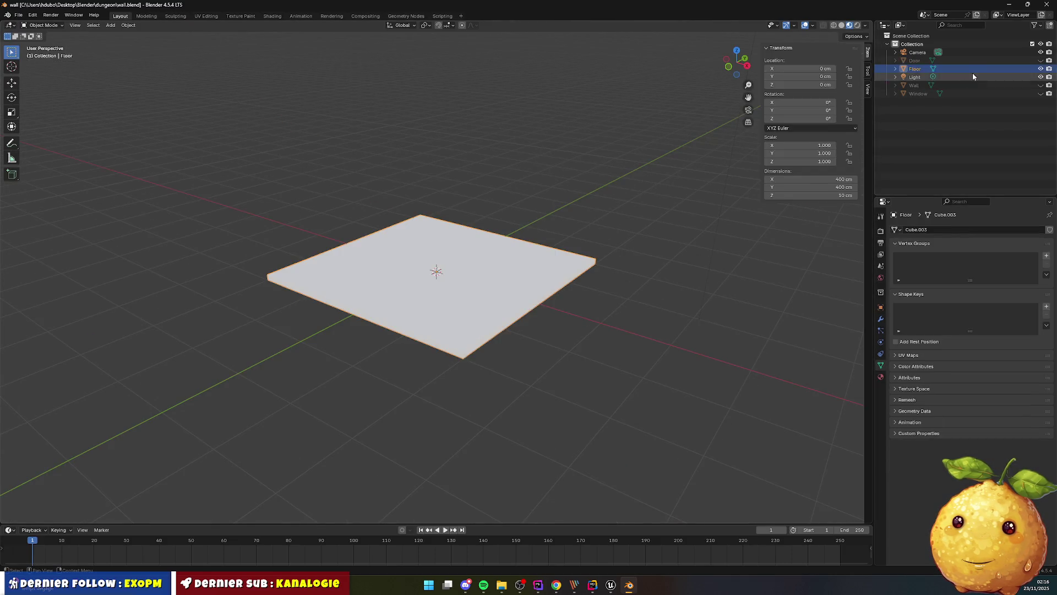
{"action": "left_click", "coordinate": [1040, 69]}
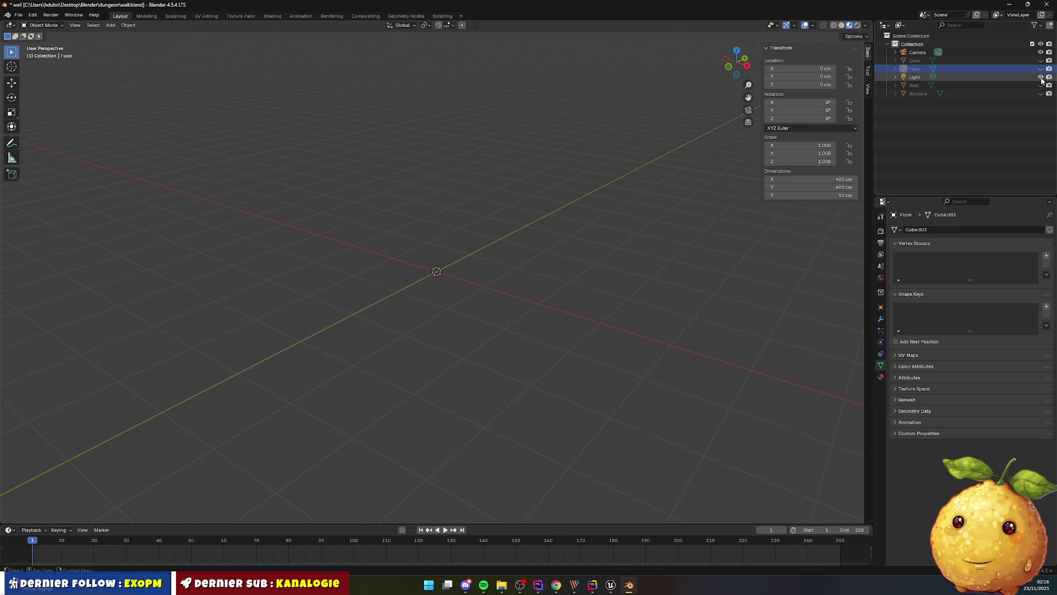
{"action": "left_click", "coordinate": [1040, 78]}
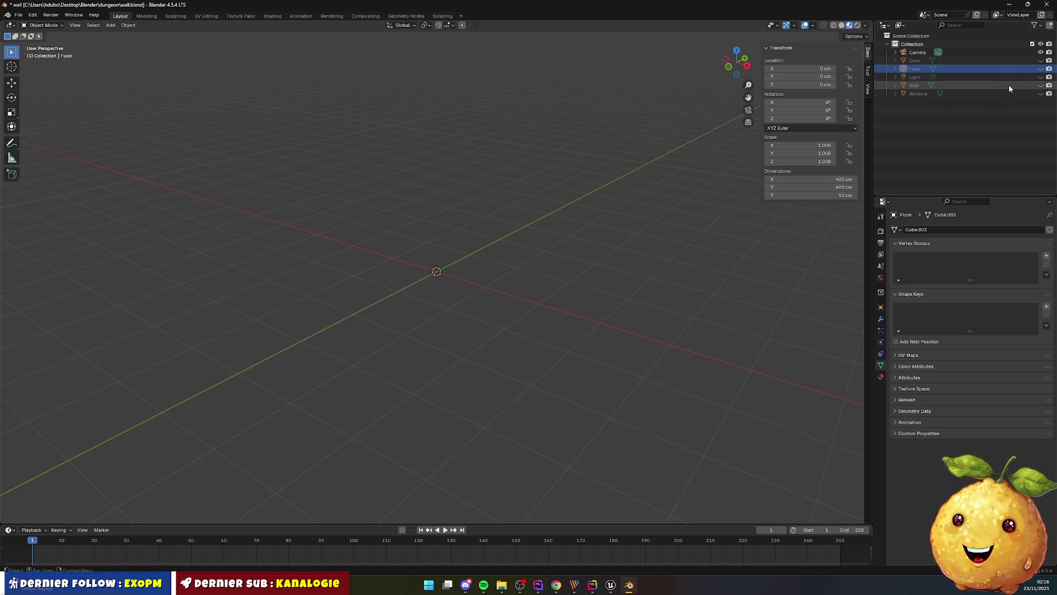
{"action": "left_click", "coordinate": [1041, 60]}
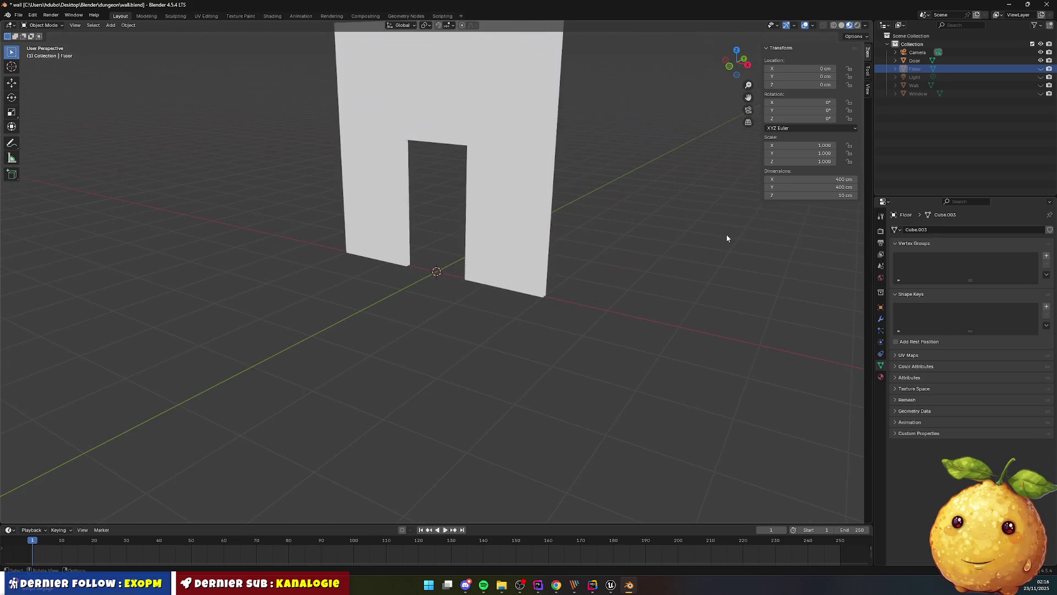
{"action": "key", "text": "KP_1"}
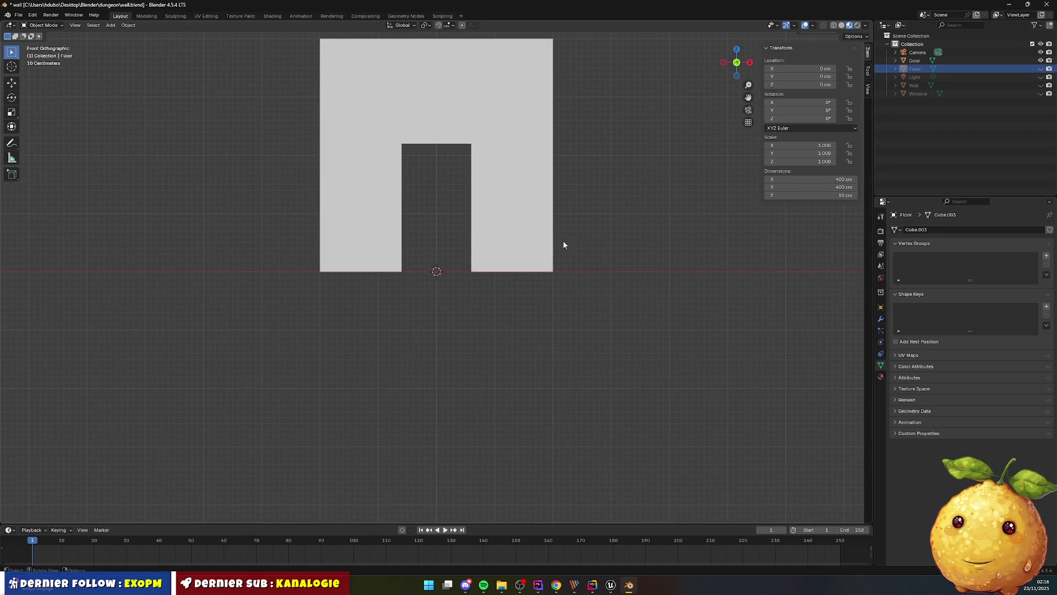
{"action": "scroll", "coordinate": [551, 308], "scroll_direction": "up", "scroll_amount": 4}
{"action": "scroll", "coordinate": [464, 266], "scroll_direction": "down", "scroll_amount": 2}
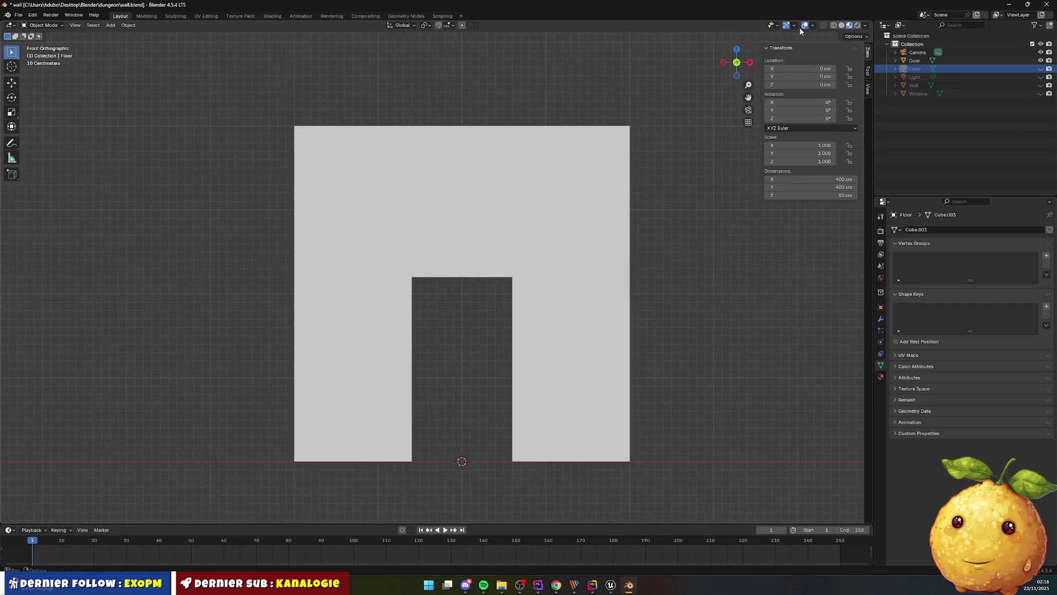
{"action": "left_click", "coordinate": [824, 26]}
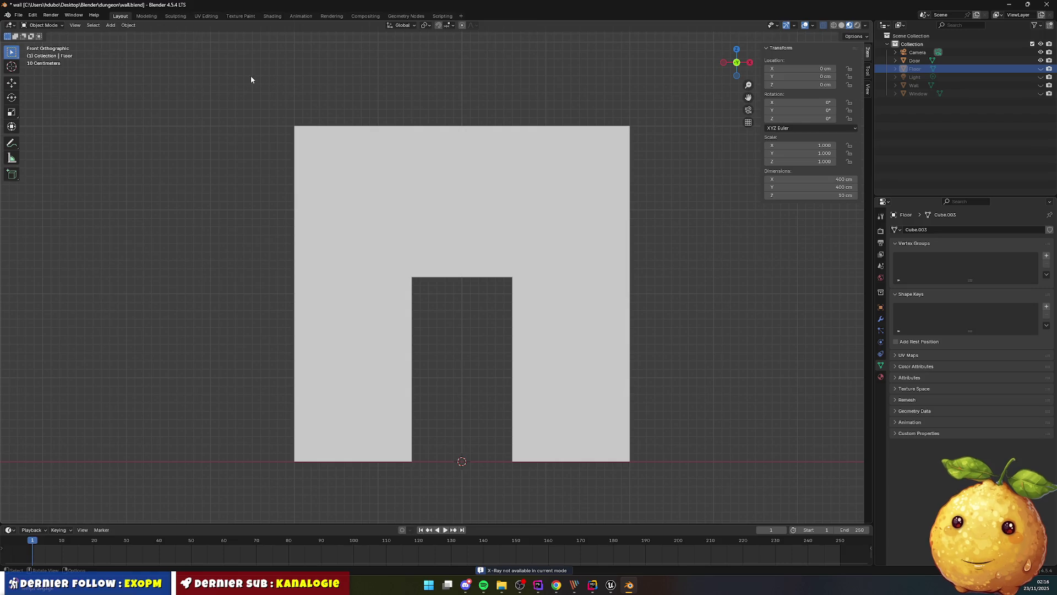
Enter Edit Mode on the Door object in vertex select mode and select all vertices
{"action": "left_click", "coordinate": [340, 145]}
{"action": "key", "text": "Tab"}
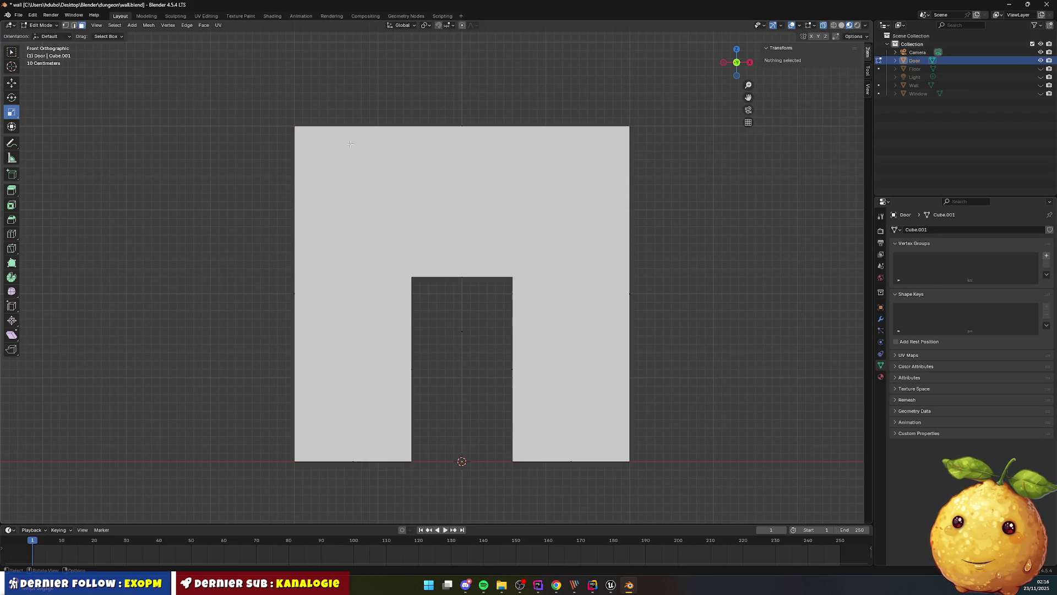
{"action": "left_click", "coordinate": [780, 25]}
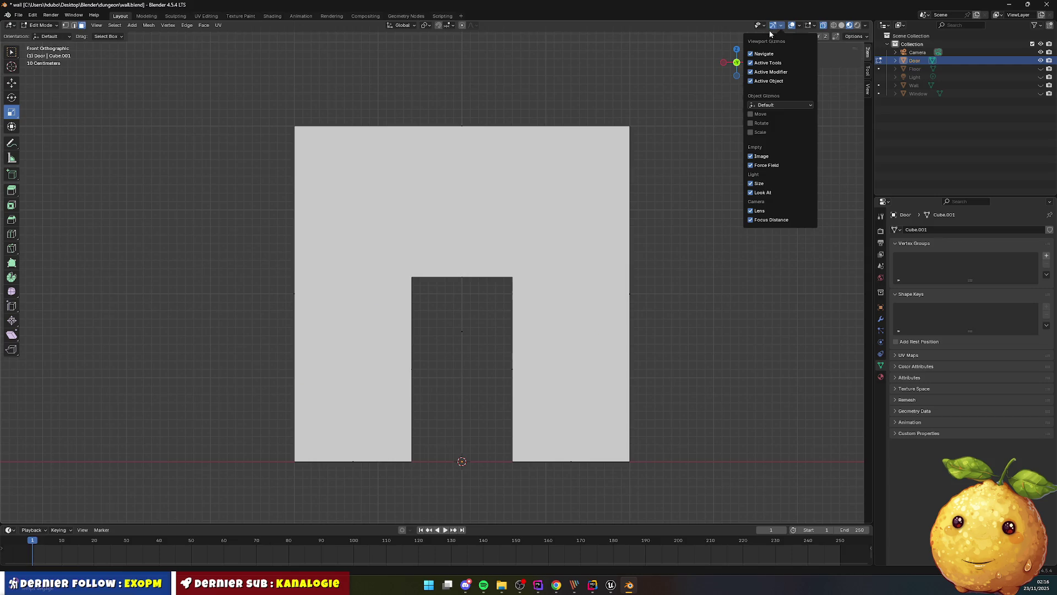
{"action": "left_click", "coordinate": [825, 28]}
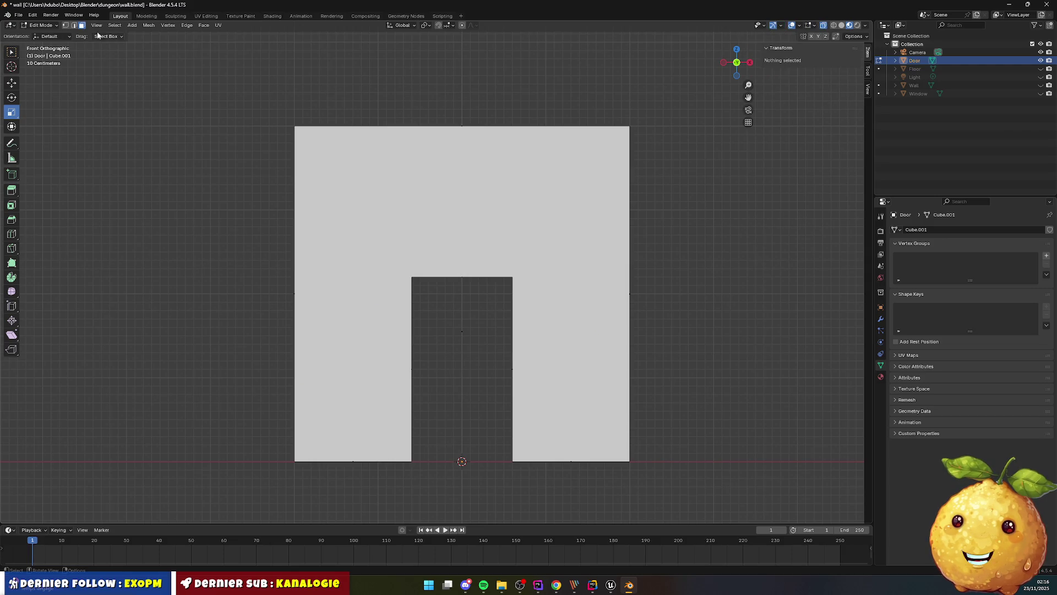
{"action": "key", "text": "1"}
{"action": "mouse_move", "coordinate": [288, 174]}
{"action": "left_mouse_down"}
{"action": "mouse_move", "coordinate": [608, 465]}
{"action": "mouse_move", "coordinate": [664, 487]}
{"action": "left_mouse_up"}
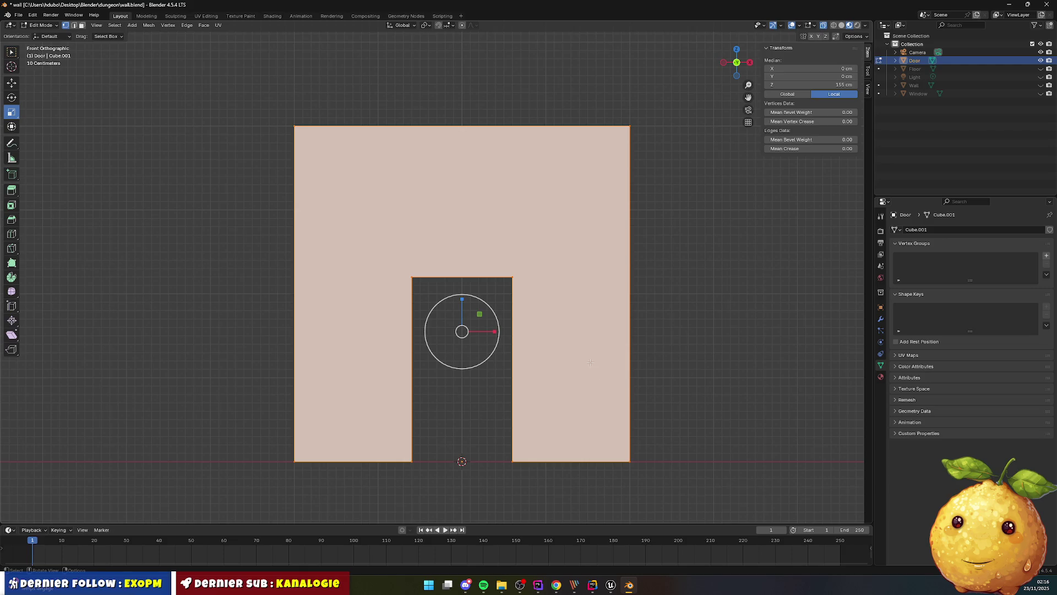
{"action": "left_click", "coordinate": [783, 337]}
{"action": "key", "text": "a"}
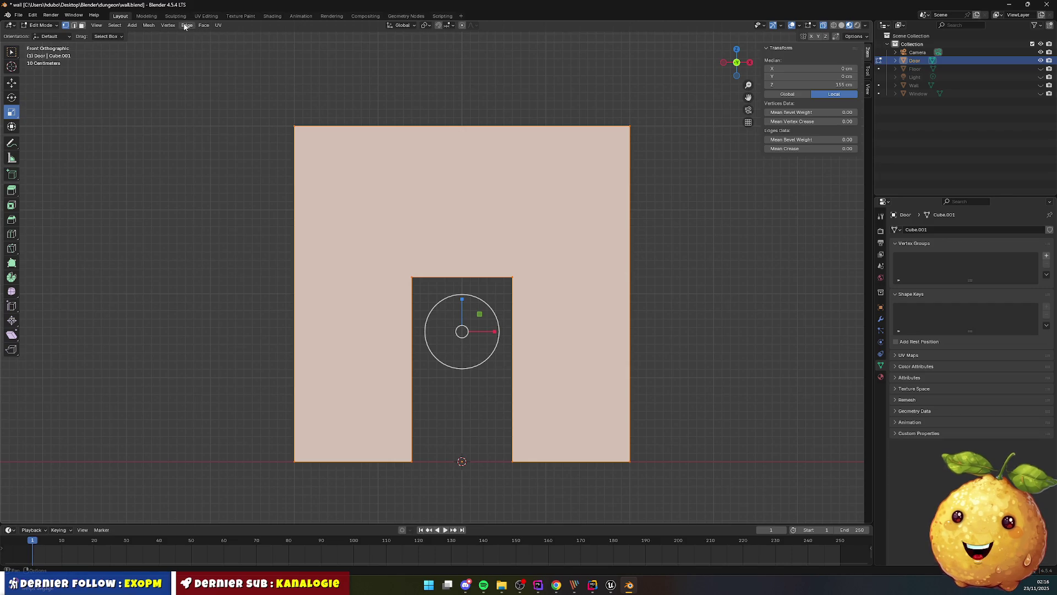
Run Merge Vertices By Distance on the wall, removing 0 vertices, then deselect all
{"action": "left_click", "coordinate": [167, 26]}
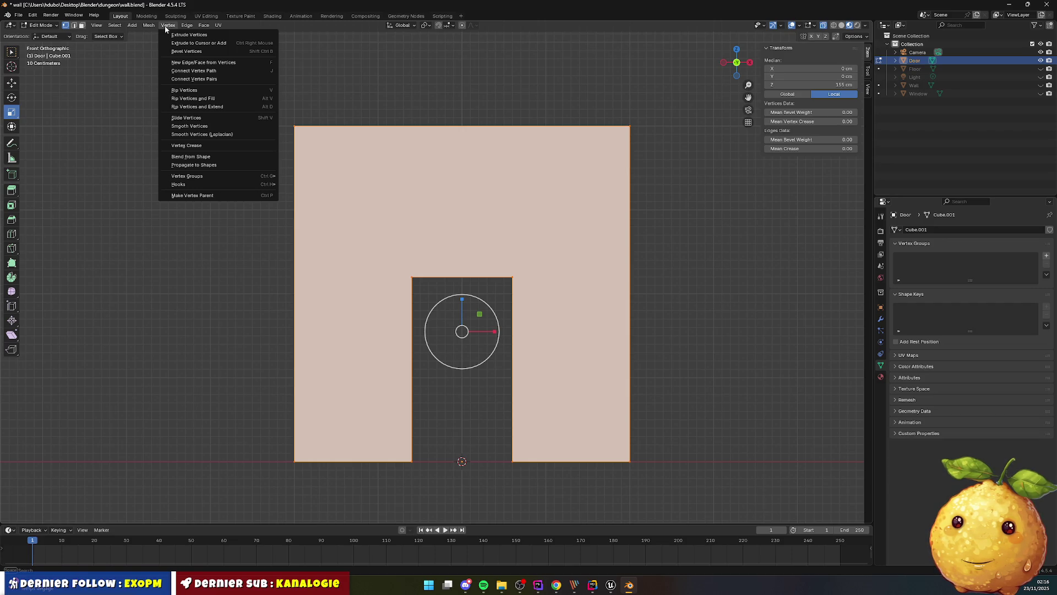
{"action": "key", "text": "F3"}
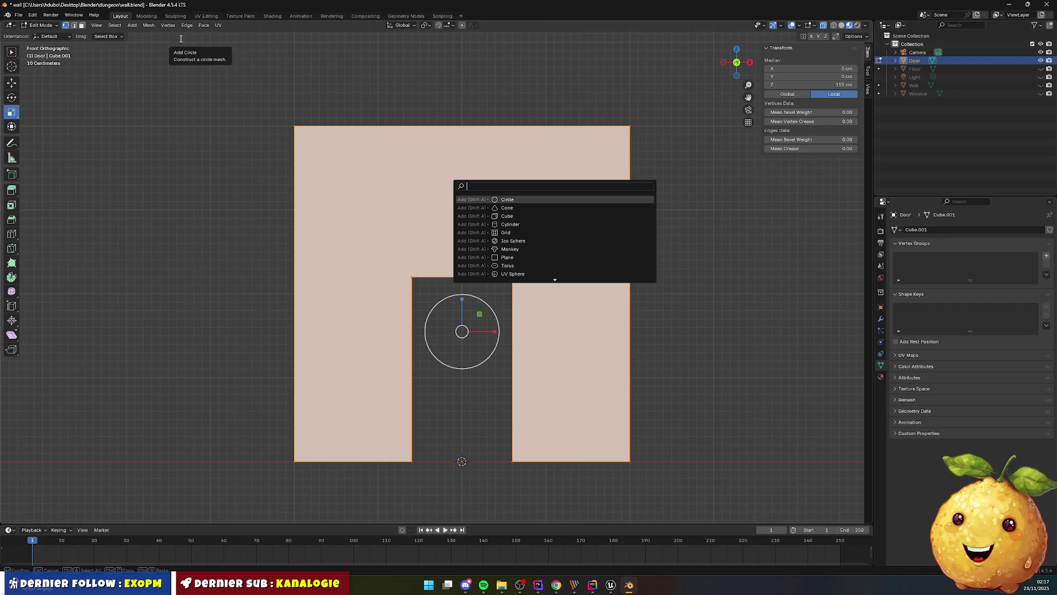
{"action": "key", "text": "Escape"}
{"action": "key", "text": "ctrl+v"}
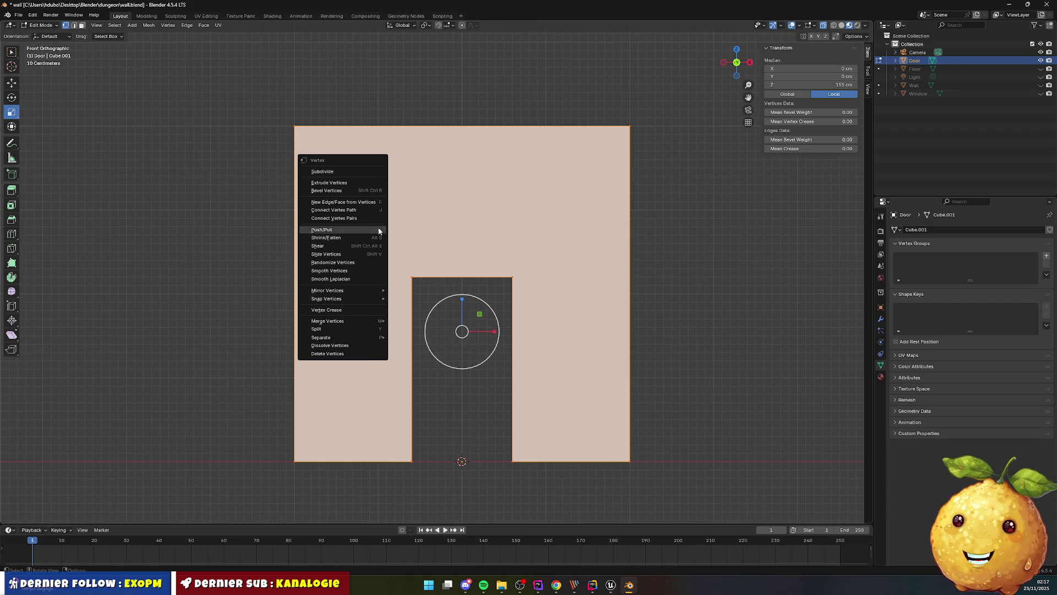
{"action": "mouse_move", "coordinate": [368, 321]}
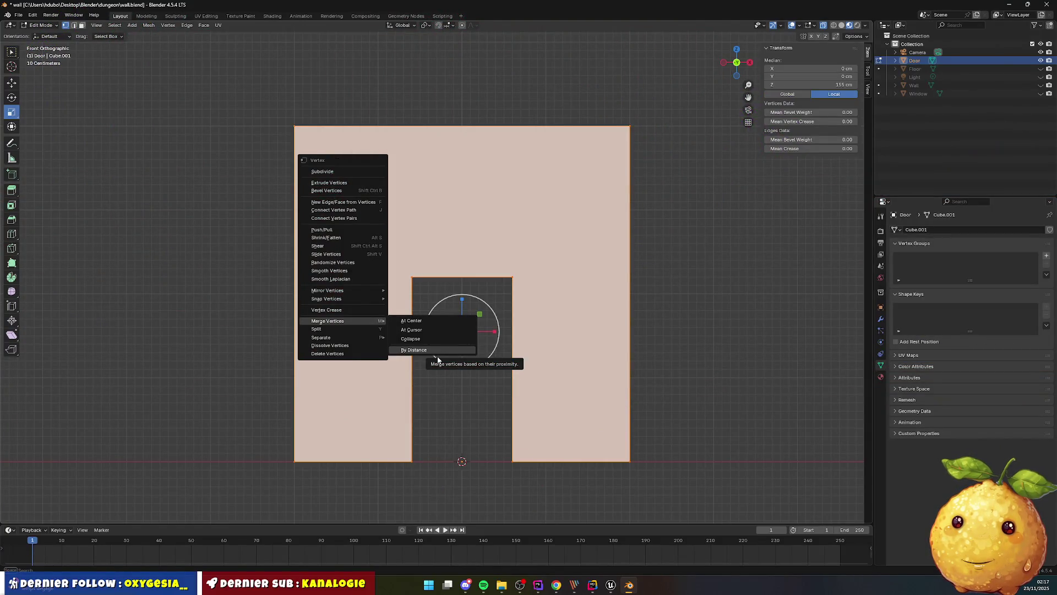
{"action": "left_click", "coordinate": [431, 352]}
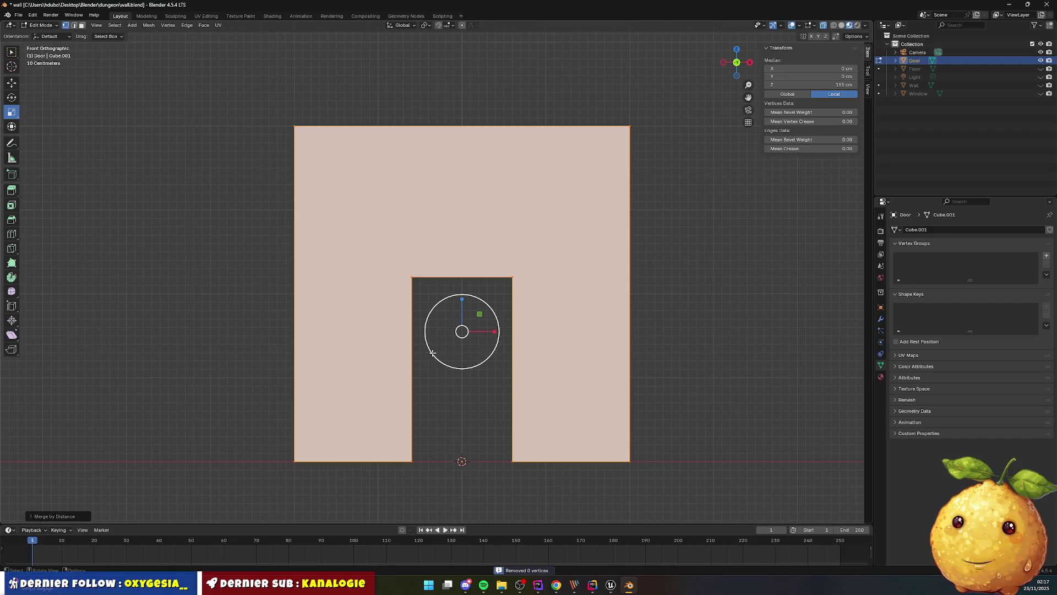
{"action": "left_click", "coordinate": [702, 286]}
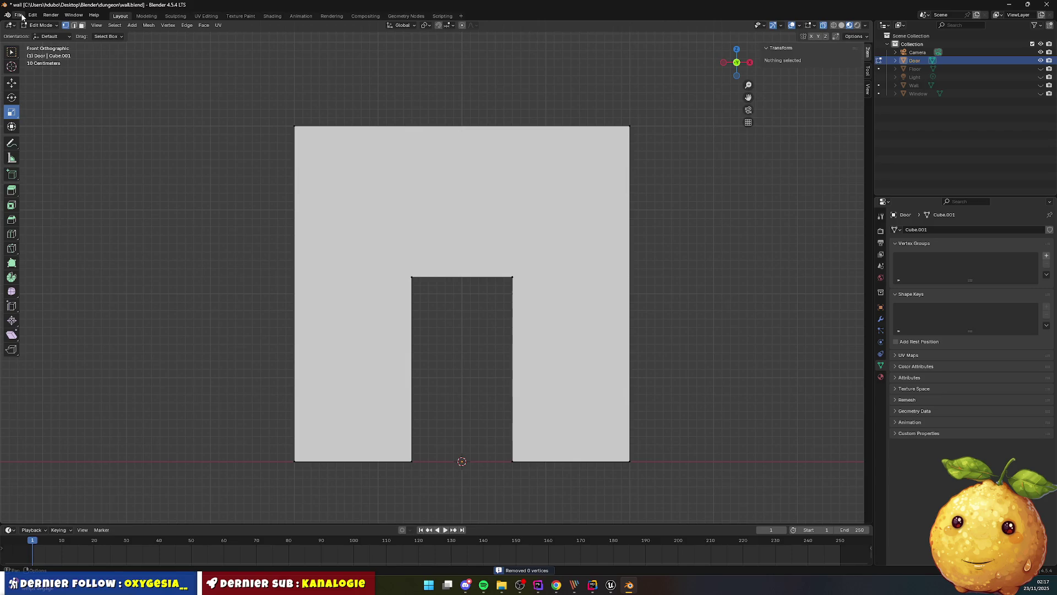
Show the door wall in wireframe from an angled perspective and box-select all its vertices
{"action": "left_click", "coordinate": [764, 26]}
{"action": "left_click", "coordinate": [764, 30]}
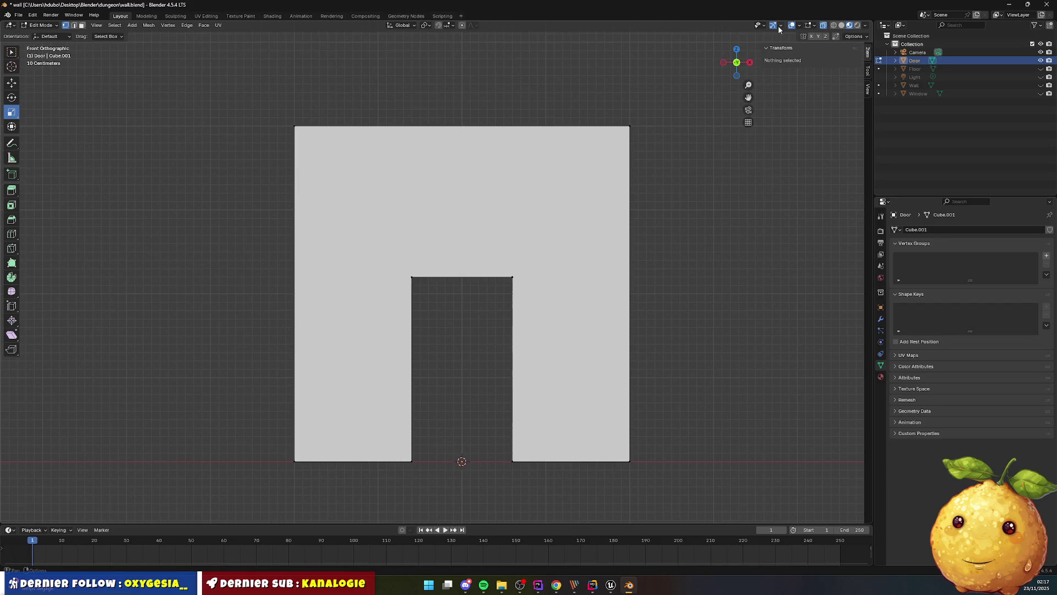
{"action": "left_click", "coordinate": [833, 26]}
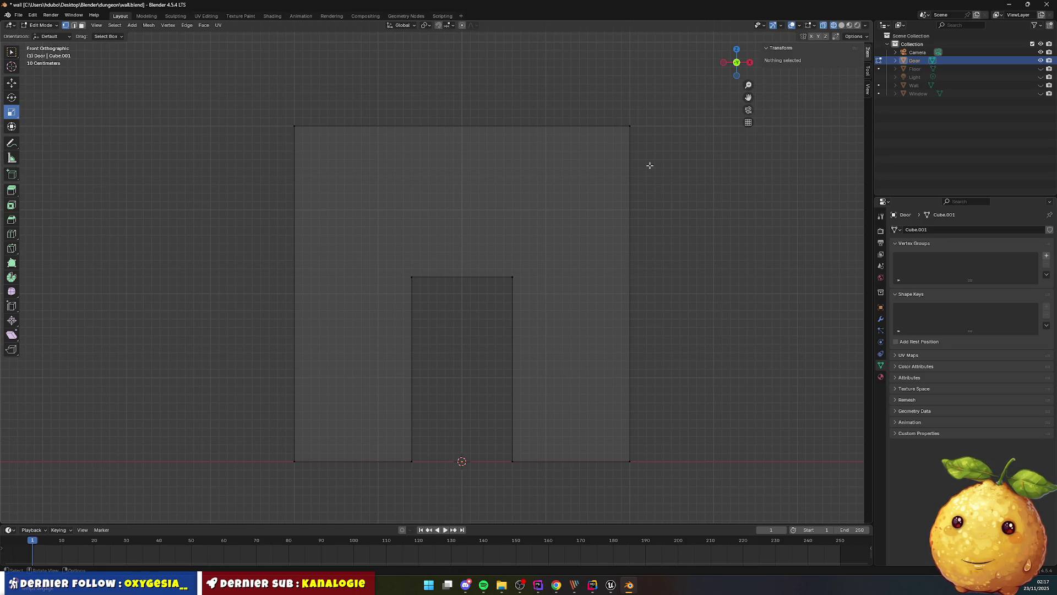
{"action": "mouse_move", "coordinate": [596, 196]}
{"action": "left_mouse_down"}
{"action": "mouse_move", "coordinate": [628, 203]}
{"action": "mouse_move", "coordinate": [461, 200]}
{"action": "mouse_move", "coordinate": [595, 207]}
{"action": "mouse_move", "coordinate": [644, 222]}
{"action": "mouse_move", "coordinate": [640, 269]}
{"action": "mouse_move", "coordinate": [530, 279]}
{"action": "mouse_move", "coordinate": [463, 226]}
{"action": "mouse_move", "coordinate": [451, 203]}
{"action": "mouse_move", "coordinate": [832, 211]}
{"action": "mouse_move", "coordinate": [818, 209]}
{"action": "left_mouse_up"}
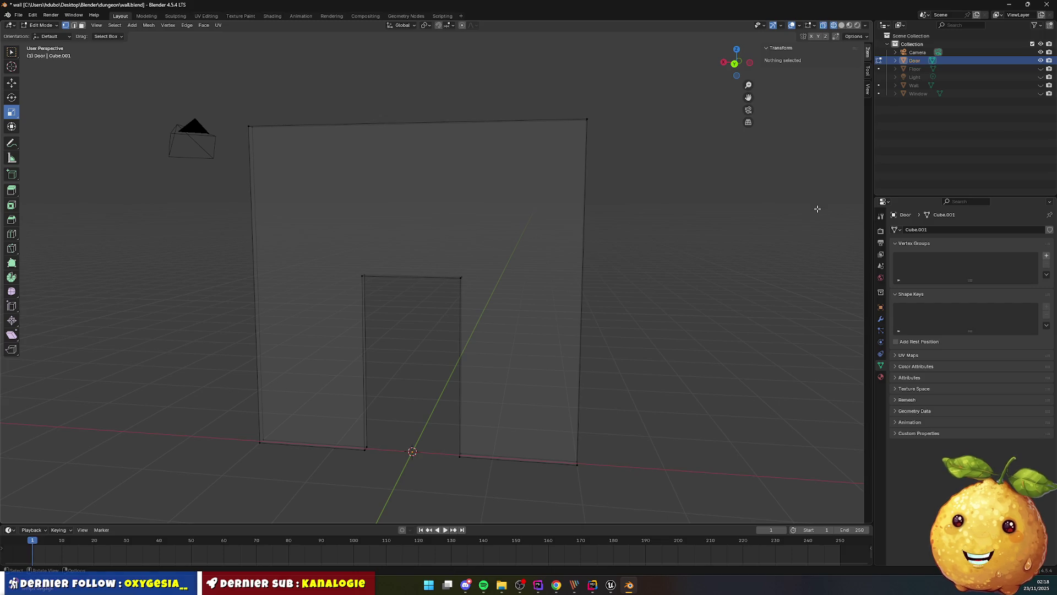
{"action": "mouse_move", "coordinate": [228, 99]}
{"action": "left_mouse_down"}
{"action": "mouse_move", "coordinate": [392, 346]}
{"action": "mouse_move", "coordinate": [597, 484]}
{"action": "mouse_move", "coordinate": [569, 450]}
{"action": "left_mouse_up"}
Merge the wall's vertices by distance, finding no duplicates, then deselect
{"action": "right_click", "coordinate": [504, 312]}
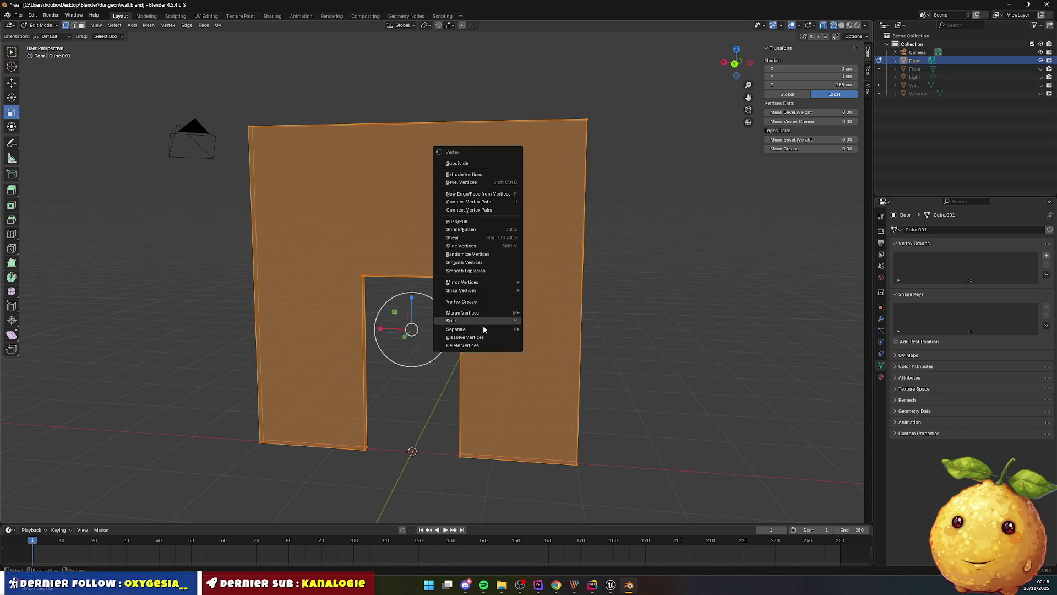
{"action": "mouse_move", "coordinate": [503, 309]}
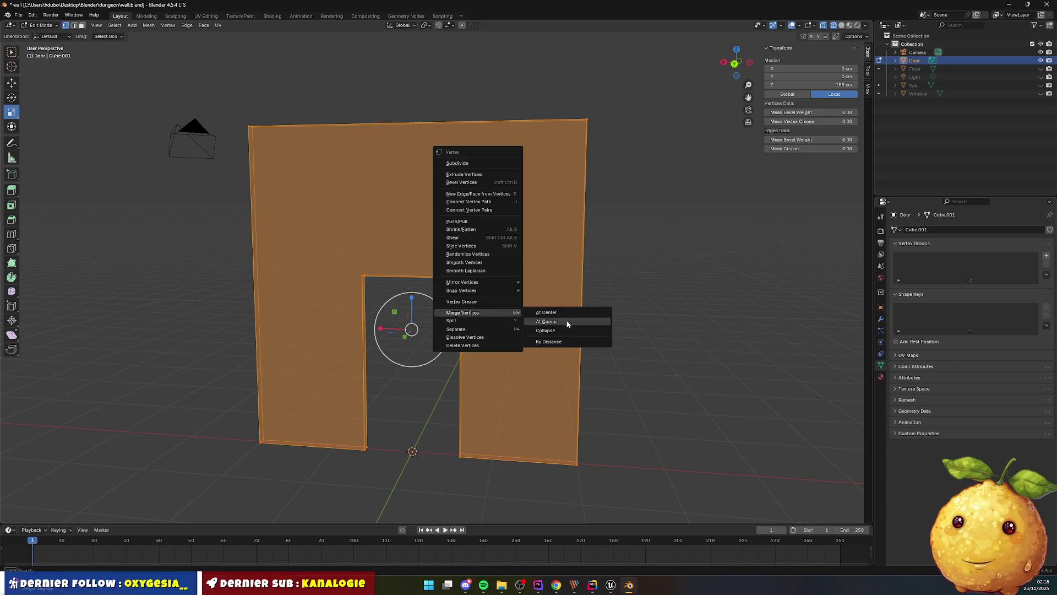
{"action": "left_click", "coordinate": [562, 339]}
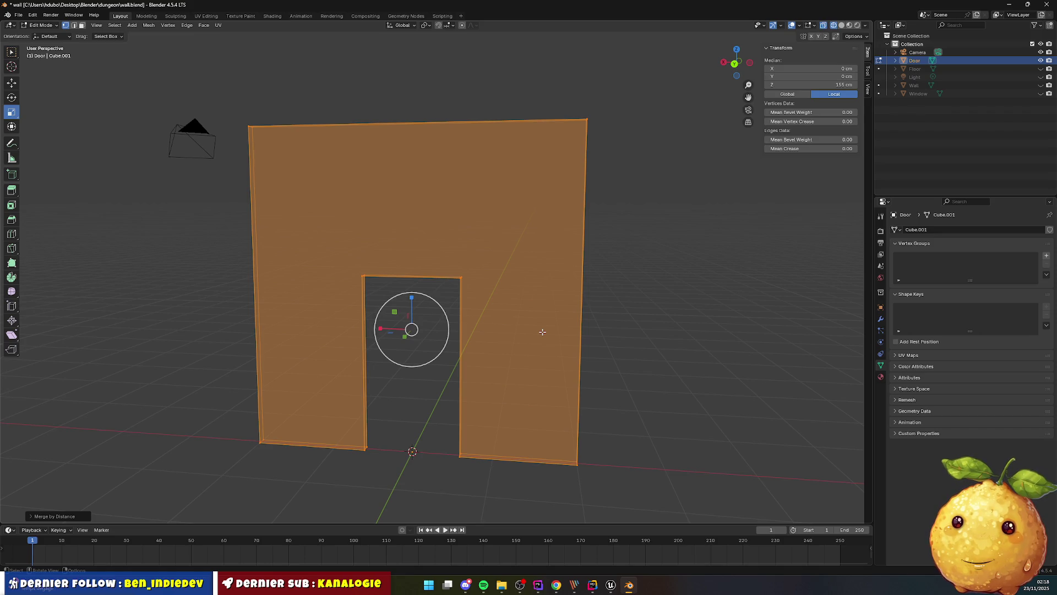
{"action": "left_click", "coordinate": [672, 307]}
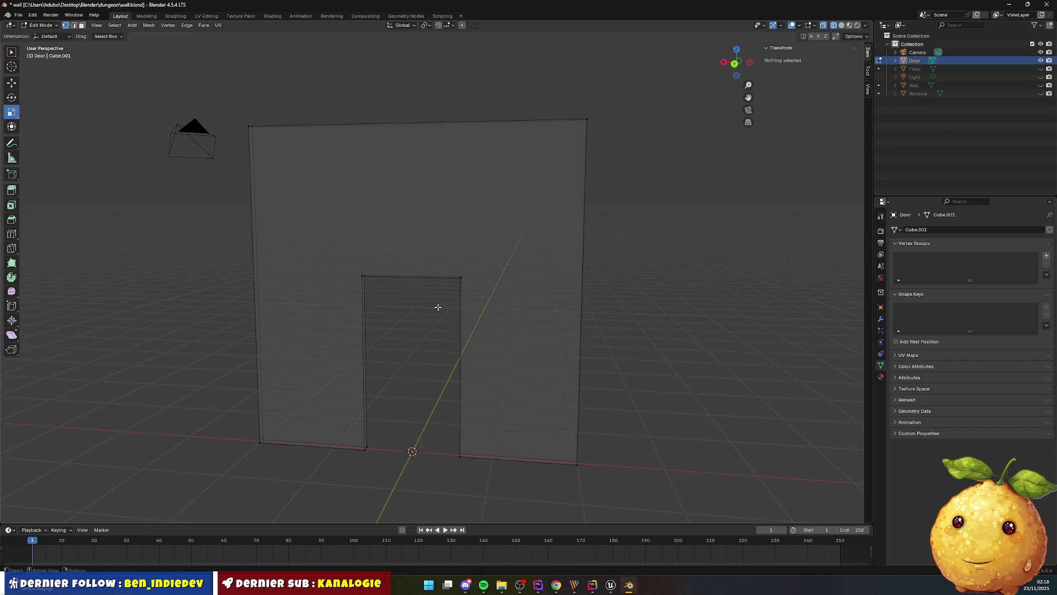
Box-select the vertices of the wall's left part, then clear the selection
{"action": "mouse_move", "coordinate": [226, 106]}
{"action": "left_mouse_down"}
{"action": "mouse_move", "coordinate": [278, 273]}
{"action": "mouse_move", "coordinate": [376, 465]}
{"action": "left_mouse_up"}
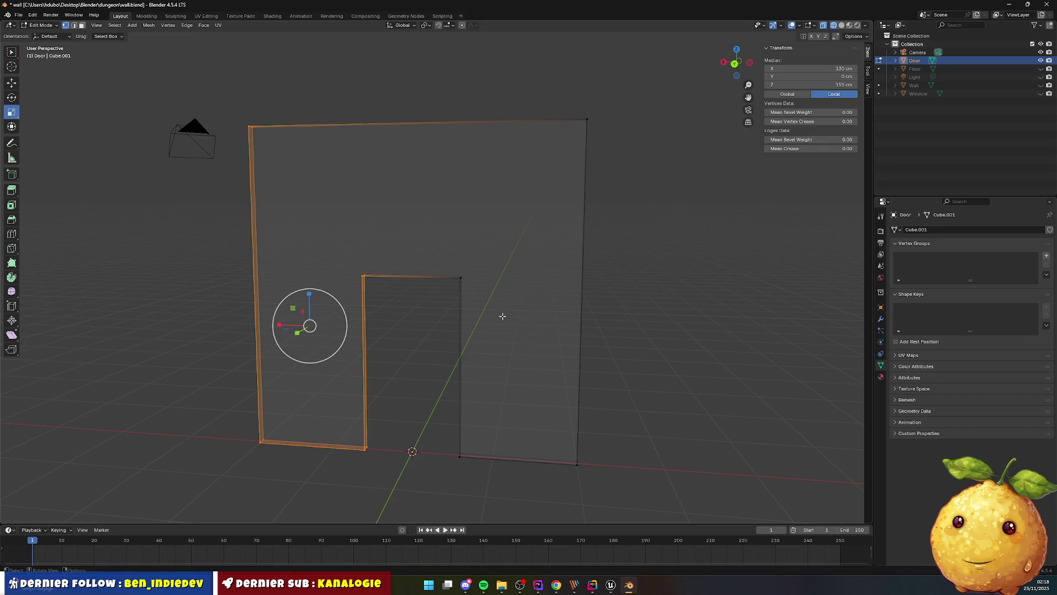
{"action": "left_click", "coordinate": [719, 313]}
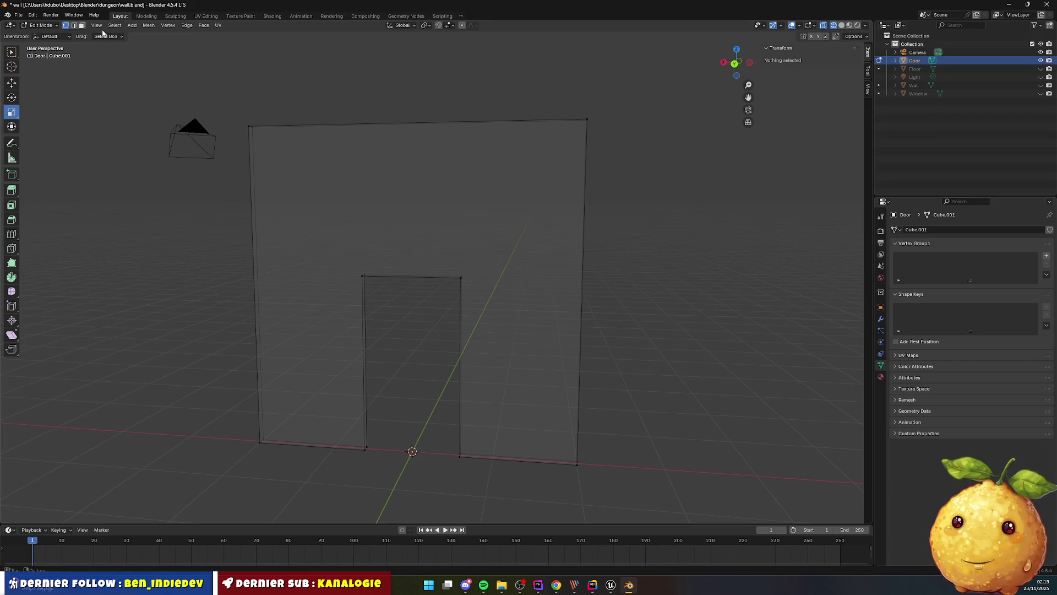
{"action": "left_click", "coordinate": [130, 26]}
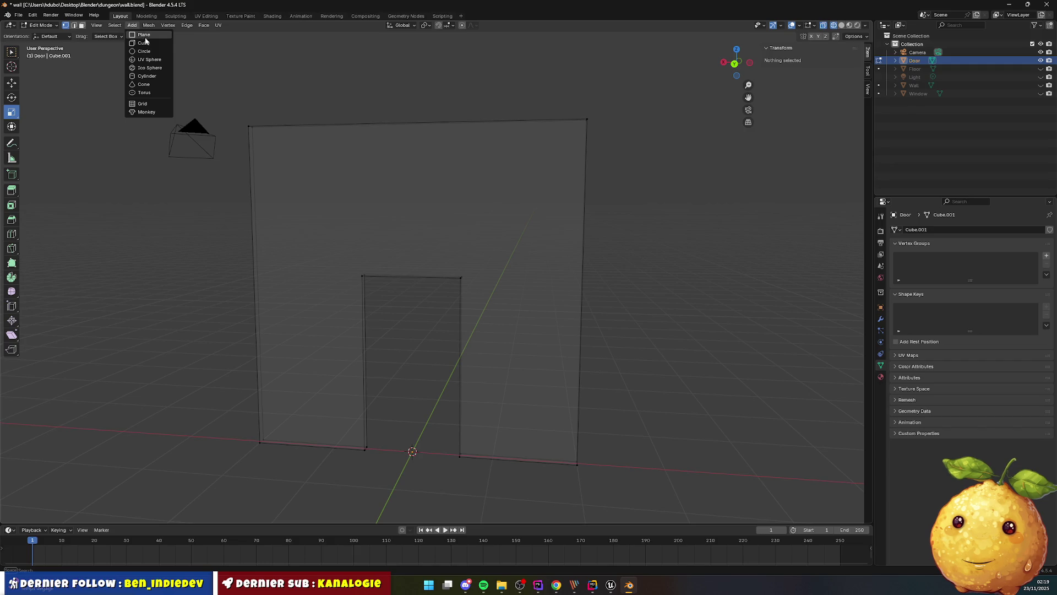
Add a cube at the doorway and move a copy along X to the left
{"action": "left_click", "coordinate": [147, 44]}
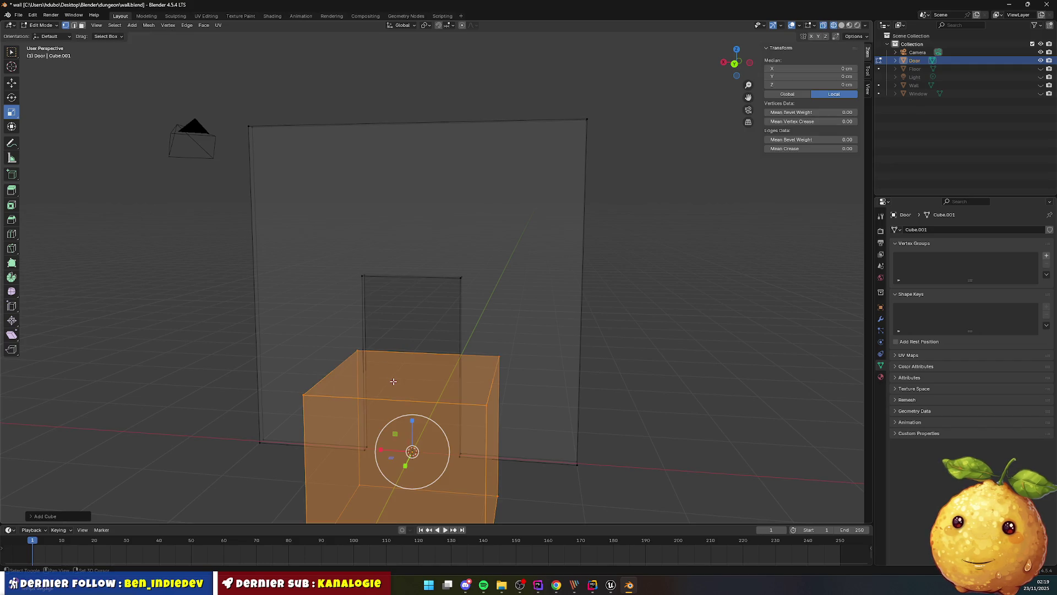
{"action": "key", "text": "g"}
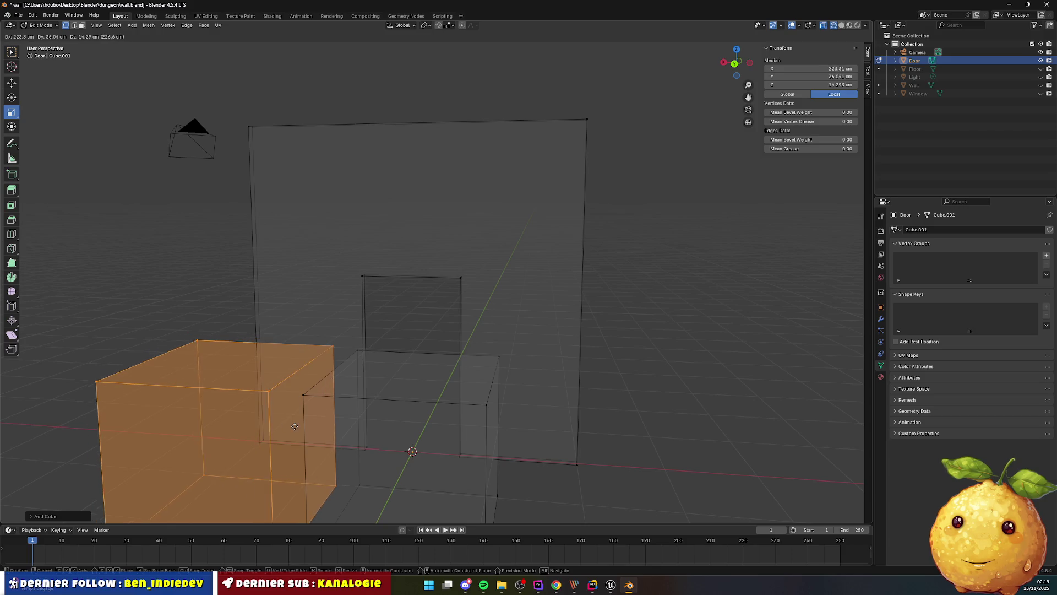
{"action": "key", "text": "x"}
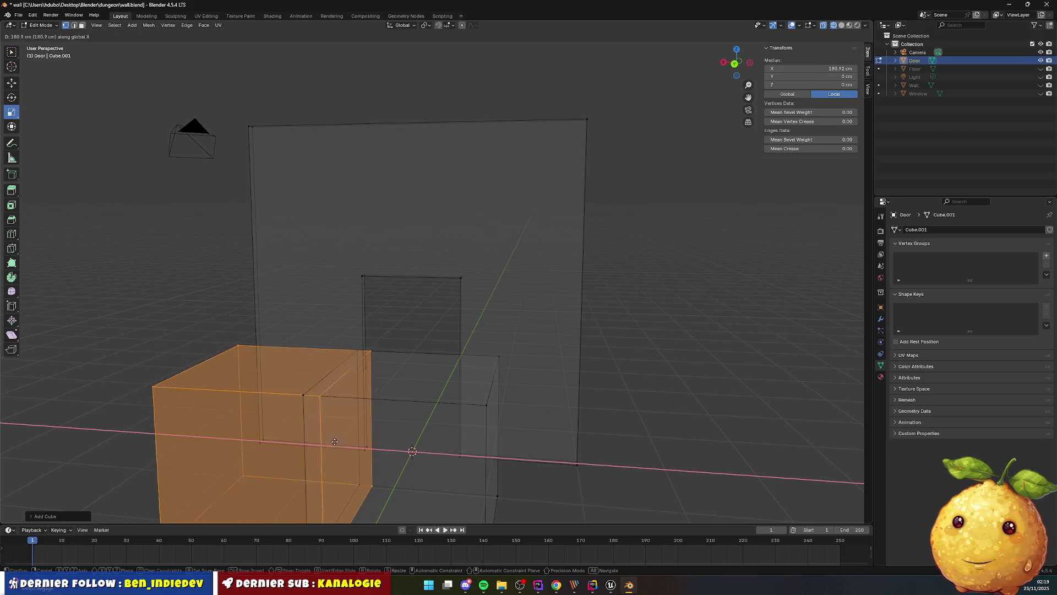
{"action": "left_click", "coordinate": [270, 435]}
Try vertex selections at the wall base, undoing back to the whole left cube selected
{"action": "left_click", "coordinate": [366, 446]}
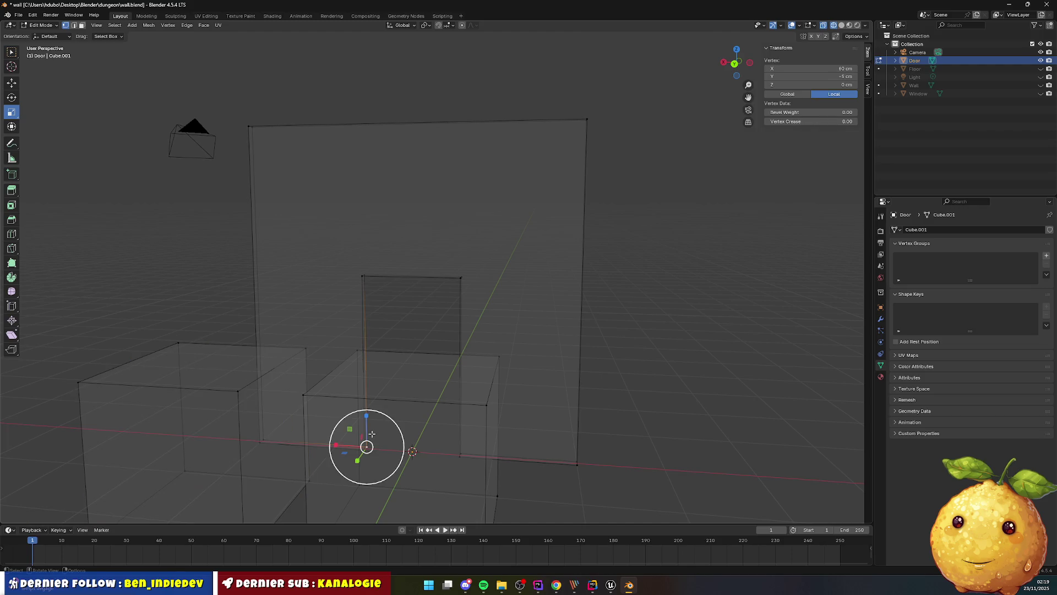
{"action": "left_click", "coordinate": [464, 433]}
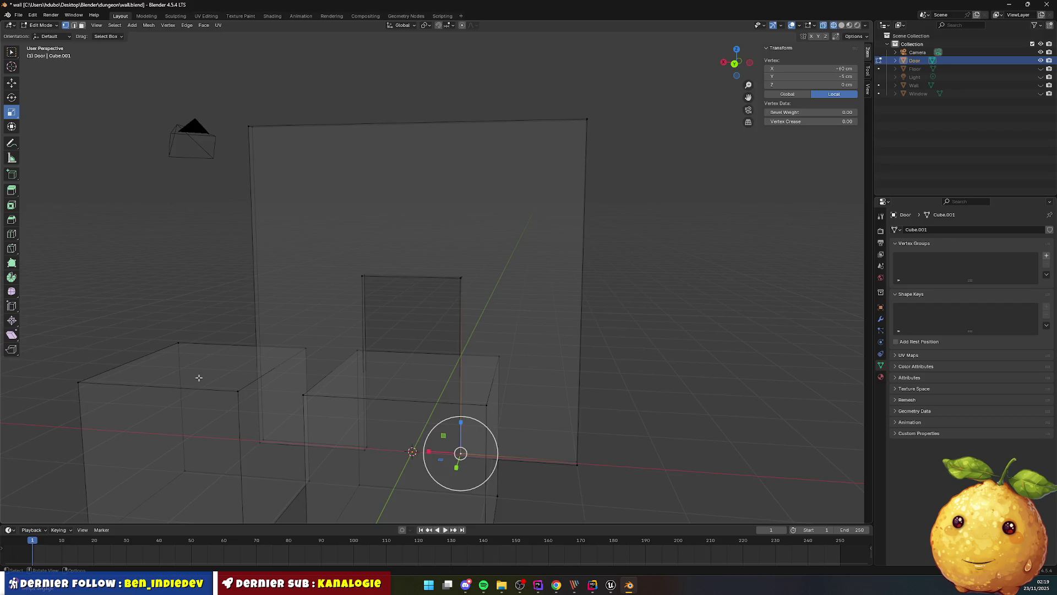
{"action": "scroll", "coordinate": [199, 377], "scroll_direction": "down", "scroll_amount": 2}
{"action": "mouse_move", "coordinate": [170, 318]}
{"action": "left_mouse_down"}
{"action": "mouse_move", "coordinate": [235, 441]}
{"action": "mouse_move", "coordinate": [345, 480]}
{"action": "left_mouse_up"}
{"action": "key", "text": "alt+a"}
{"action": "right_click", "coordinate": [438, 479]}
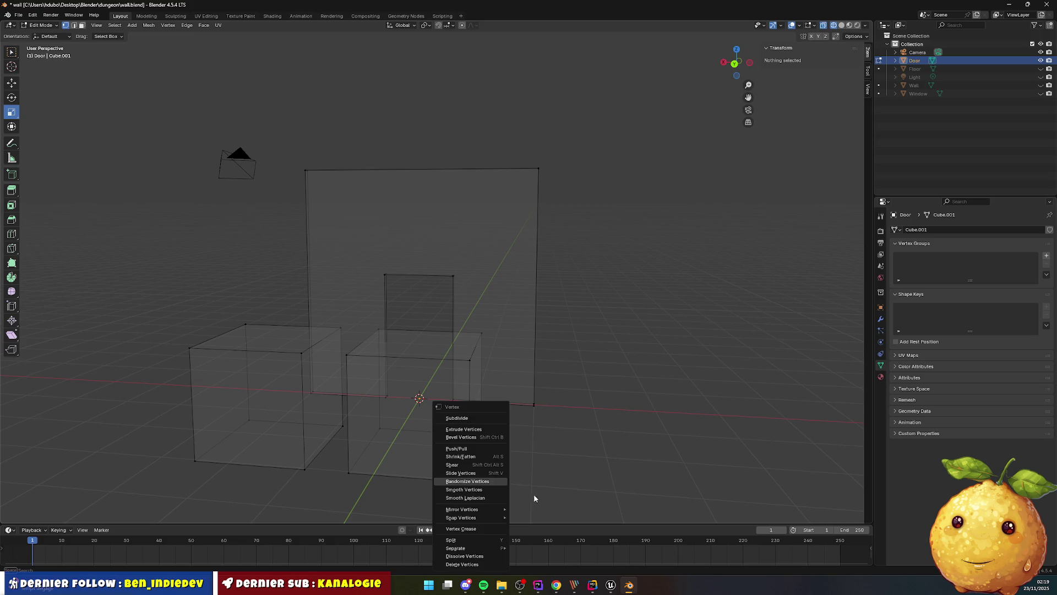
{"action": "key", "text": "ctrl+z"}
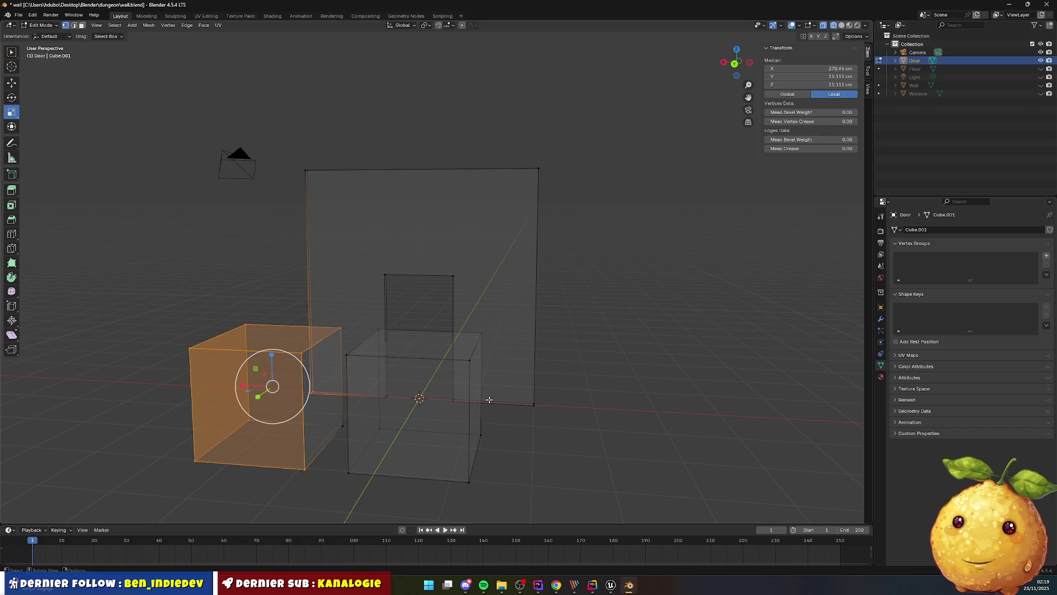
{"action": "left_click", "coordinate": [346, 363], "text": "ctrl"}
{"action": "key", "text": "ctrl+z"}
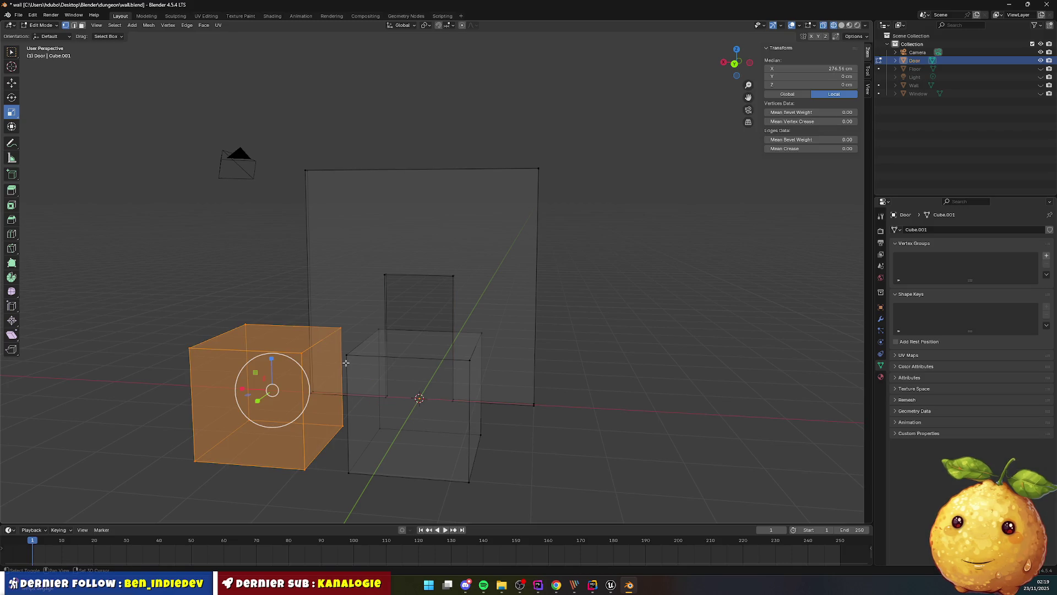
Duplicate the left cube along X to the right of the doorway, then deselect
{"action": "key", "text": "g"}
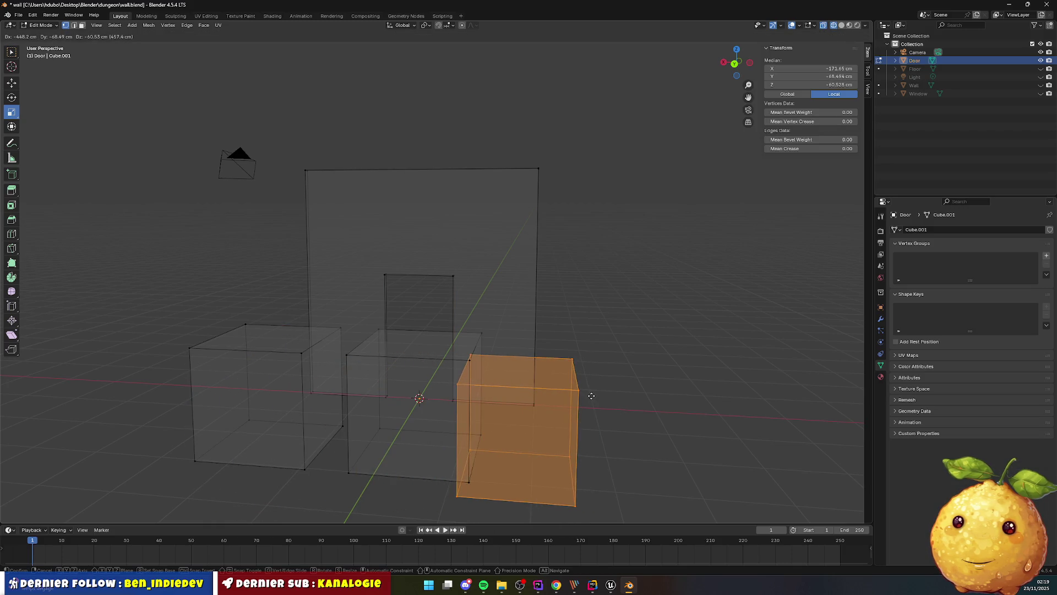
{"action": "key", "text": "x"}
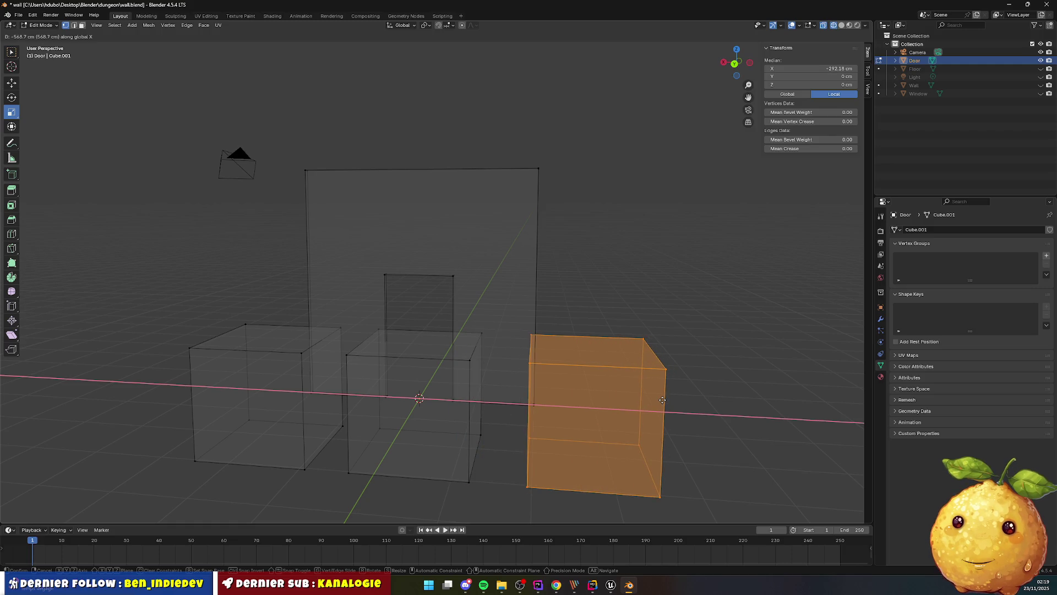
{"action": "left_click", "coordinate": [669, 400]}
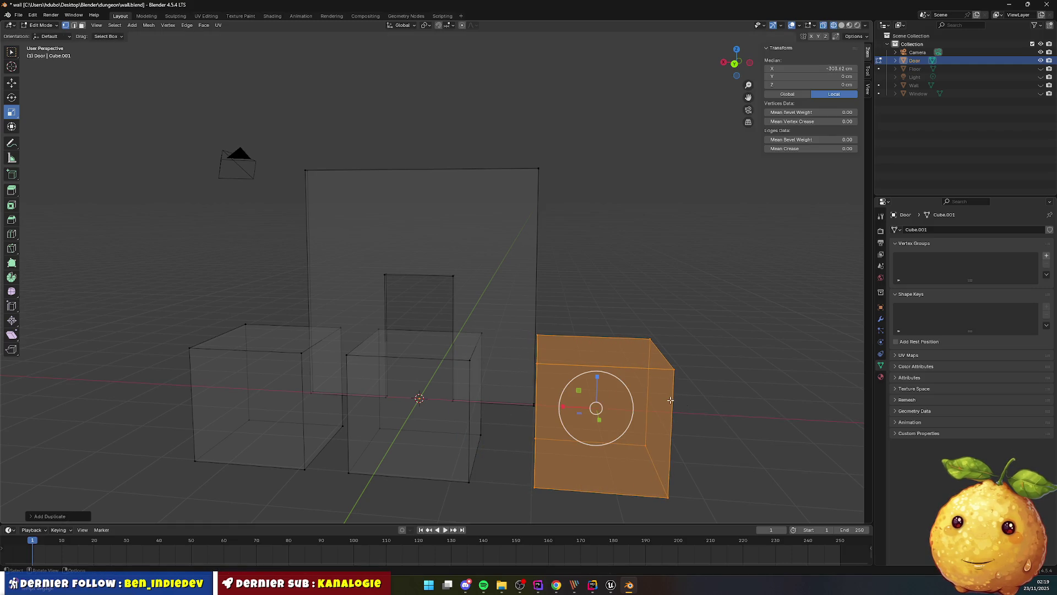
{"action": "left_click", "coordinate": [755, 413]}
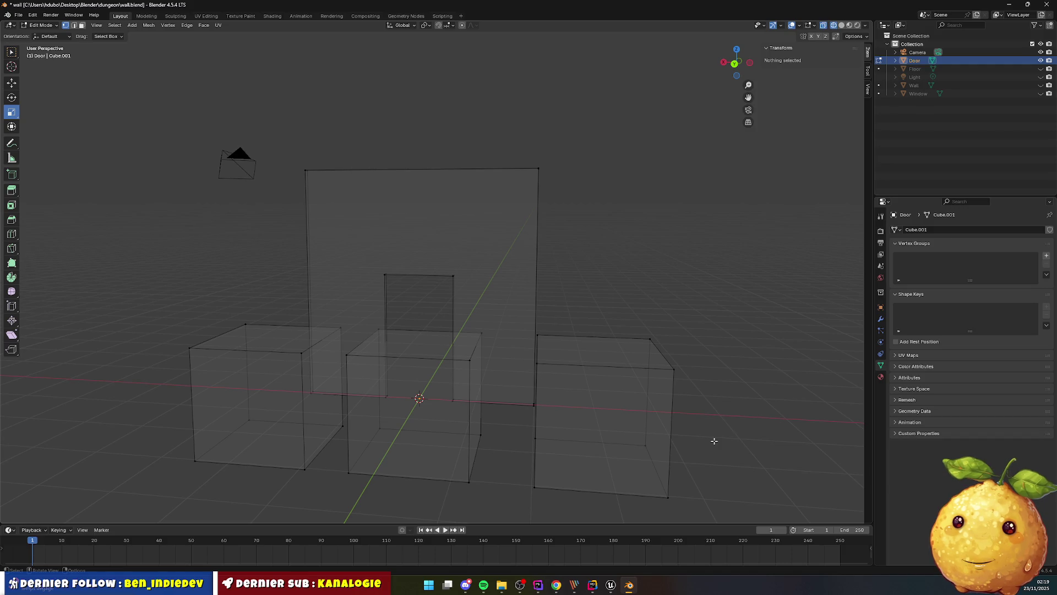
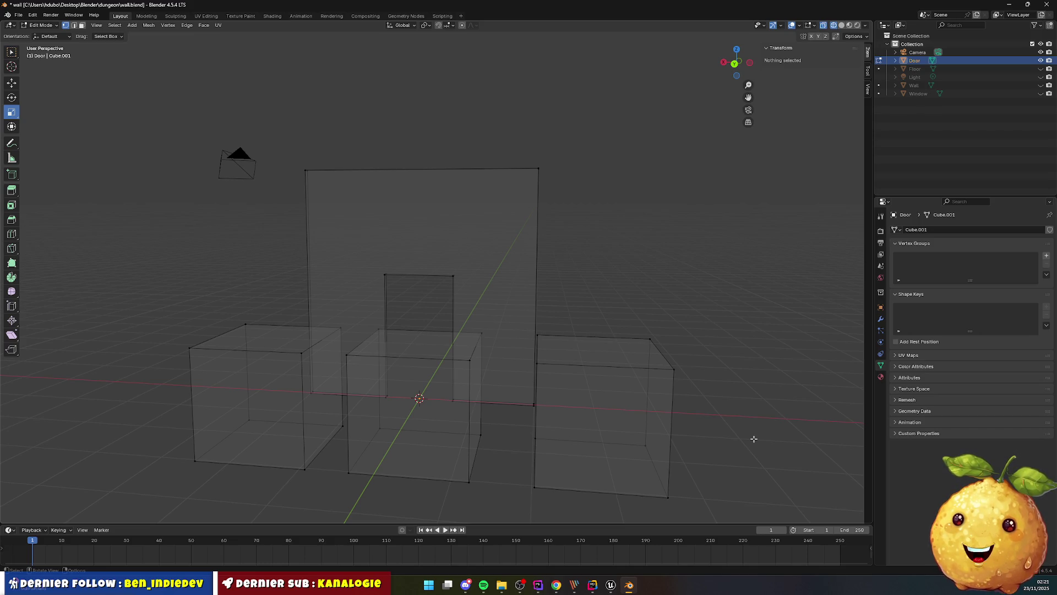
Bring PicPick to the front, showing the sketch of grey blocks around a red square
{"action": "left_click", "coordinate": [574, 582]}
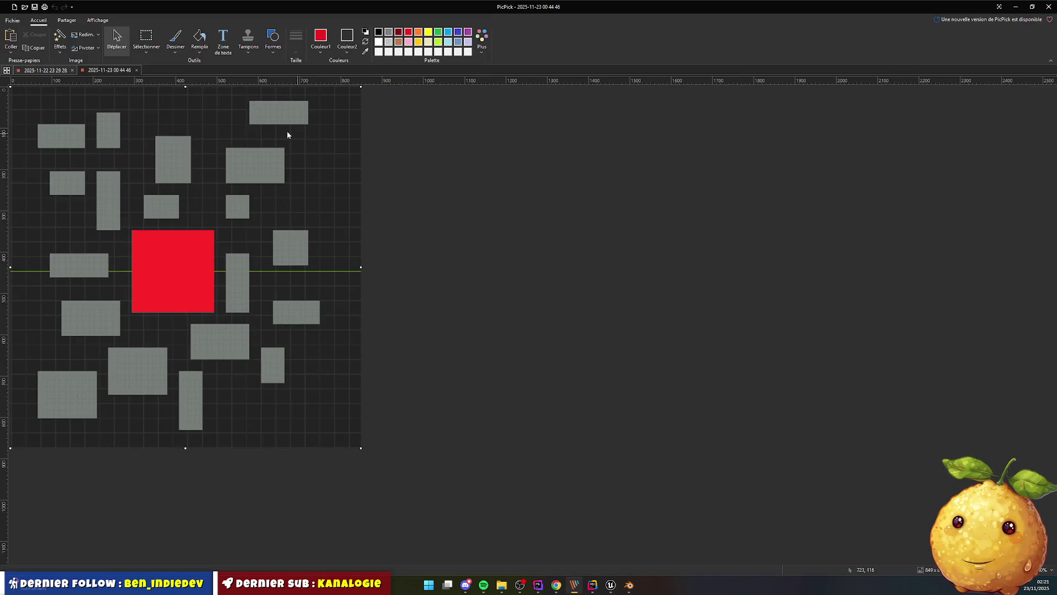
Widen the PicPick canvas to about 1976 px and fill the new right-hand area white
{"action": "left_click_drag", "start_coordinate": [360, 267], "coordinate": [826, 267]}
{"action": "left_click", "coordinate": [199, 38]}
{"action": "left_click", "coordinate": [429, 173]}
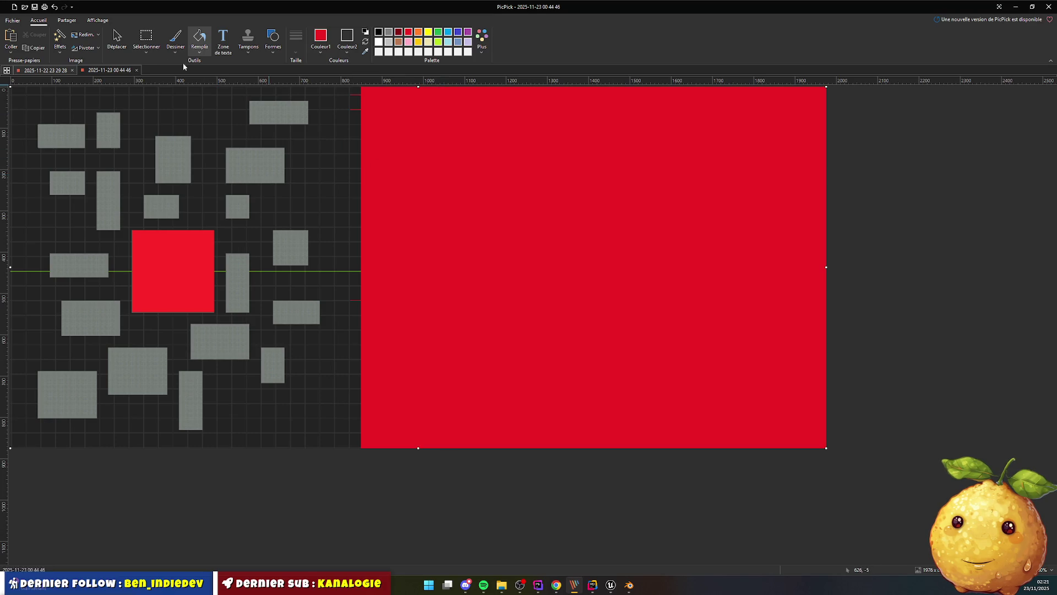
{"action": "left_click", "coordinate": [378, 42]}
{"action": "left_click", "coordinate": [458, 125]}
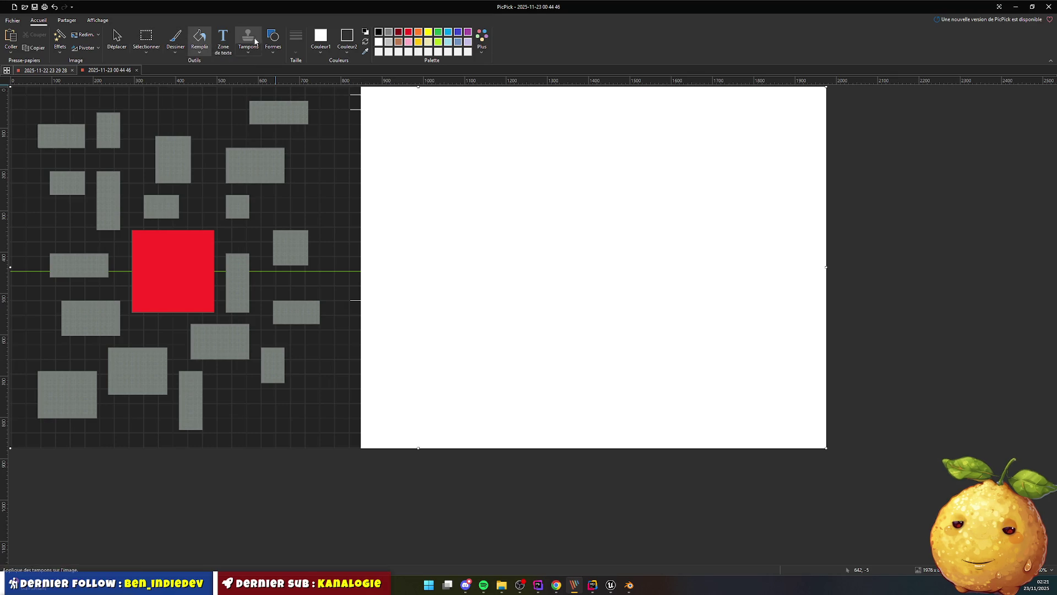
{"action": "left_click", "coordinate": [273, 39]}
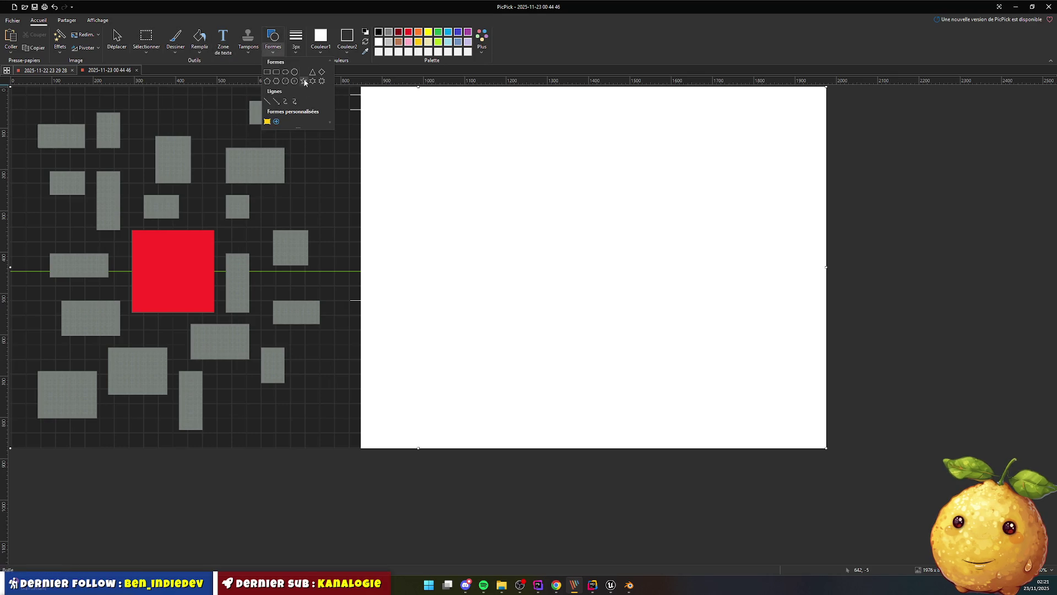
Draw a black left-pointing arrow, 8 px thick, on the white area
{"action": "left_click", "coordinate": [276, 102]}
{"action": "left_click_drag", "start_coordinate": [429, 236], "coordinate": [495, 237]}
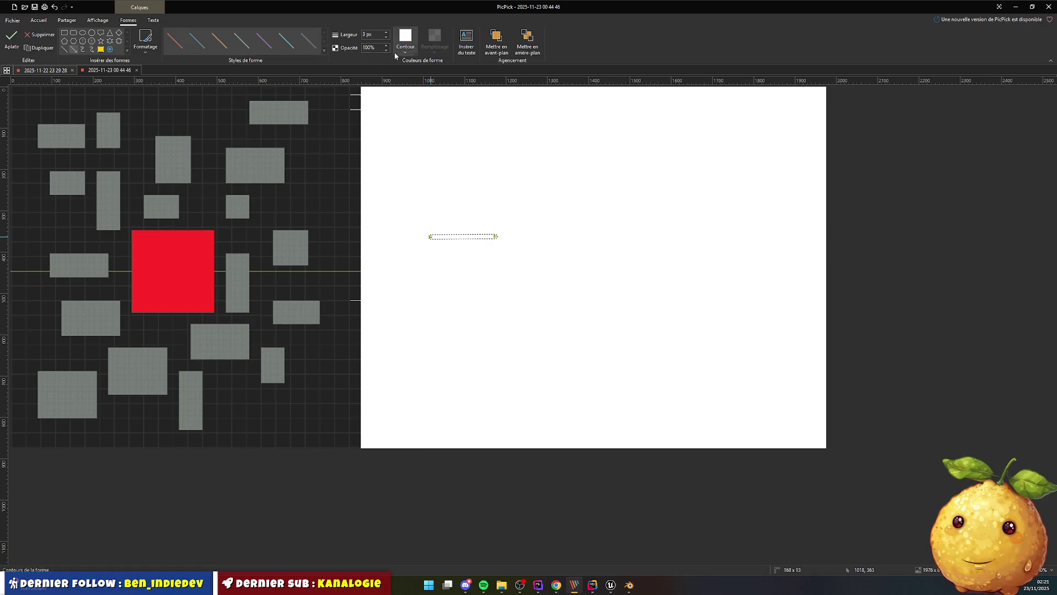
{"action": "left_click", "coordinate": [416, 149]}
{"action": "left_click", "coordinate": [378, 31]}
{"action": "left_click_drag", "start_coordinate": [495, 195], "coordinate": [428, 195]}
{"action": "left_click", "coordinate": [386, 33]}
{"action": "left_click", "coordinate": [386, 33]}
{"action": "left_click", "coordinate": [523, 160]}
Add a right-pointing arrow beside it, thickened to 9 px
{"action": "left_click_drag", "start_coordinate": [556, 192], "coordinate": [647, 192]}
{"action": "left_click", "coordinate": [387, 33]}
{"action": "left_click", "coordinate": [387, 33]}
{"action": "left_click", "coordinate": [387, 34]}
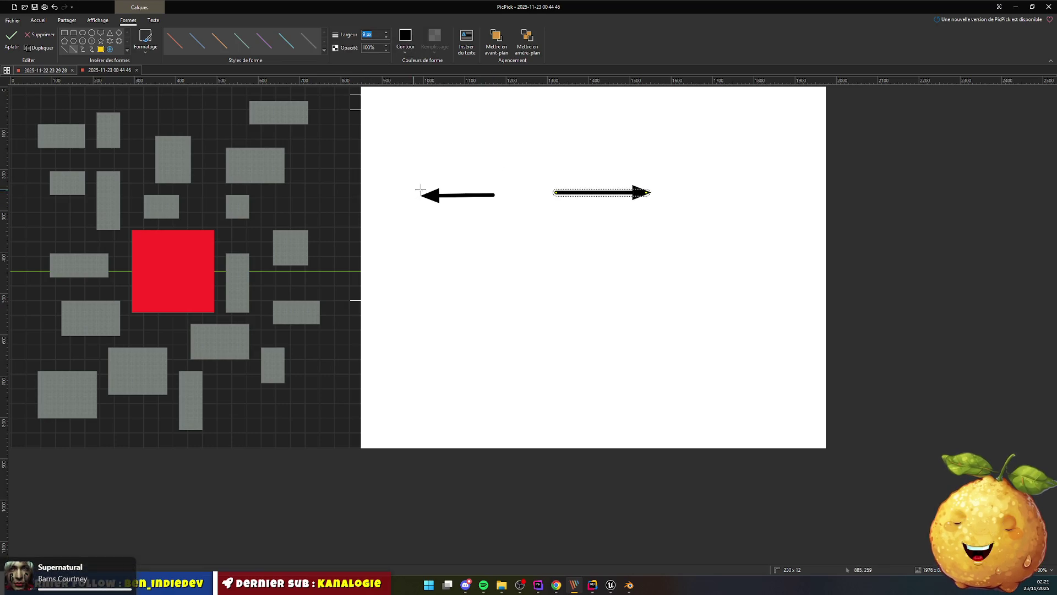
{"action": "left_click", "coordinate": [688, 200]}
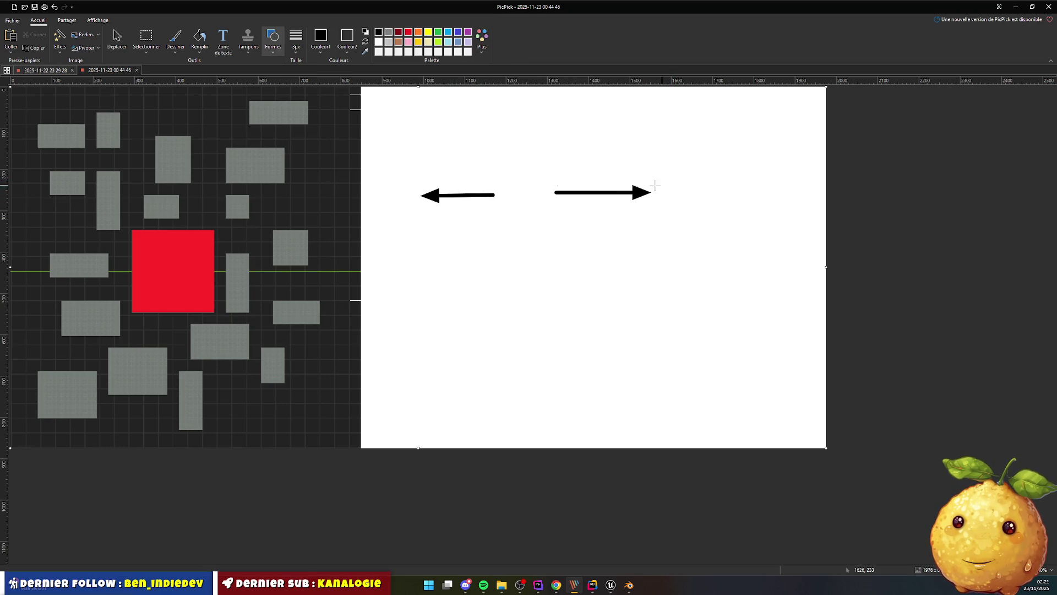
Draw two thin arrows lower down, then delete both of them
{"action": "left_click_drag", "start_coordinate": [703, 250], "coordinate": [585, 252]}
{"action": "left_click", "coordinate": [465, 252]}
{"action": "left_click_drag", "start_coordinate": [453, 256], "coordinate": [528, 253]}
{"action": "left_click", "coordinate": [549, 297]}
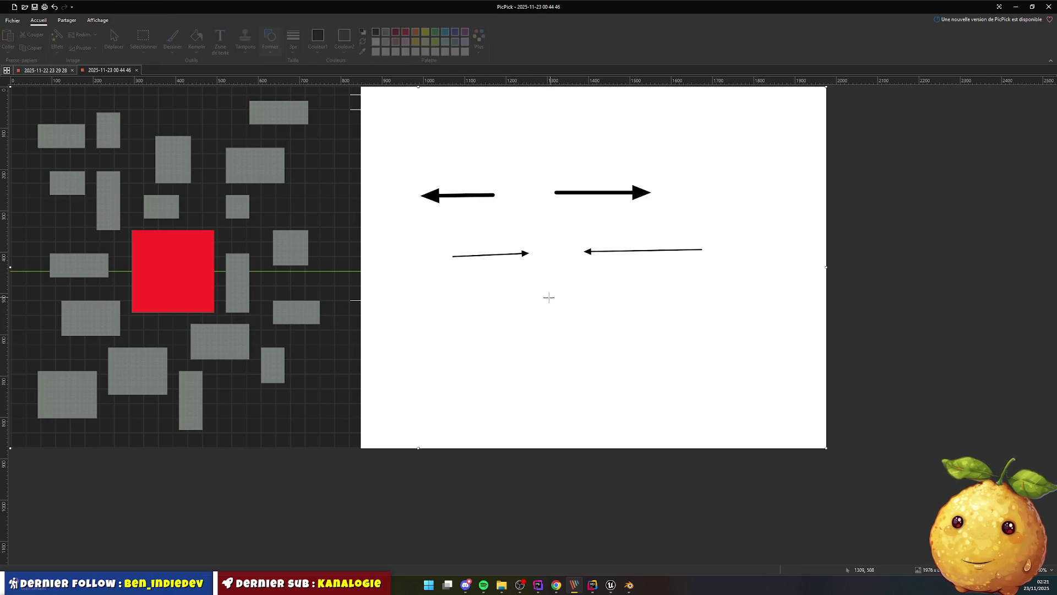
{"action": "left_click", "coordinate": [526, 254]}
{"action": "key", "text": "Delete"}
{"action": "left_click", "coordinate": [592, 251]}
{"action": "key", "text": "Delete"}
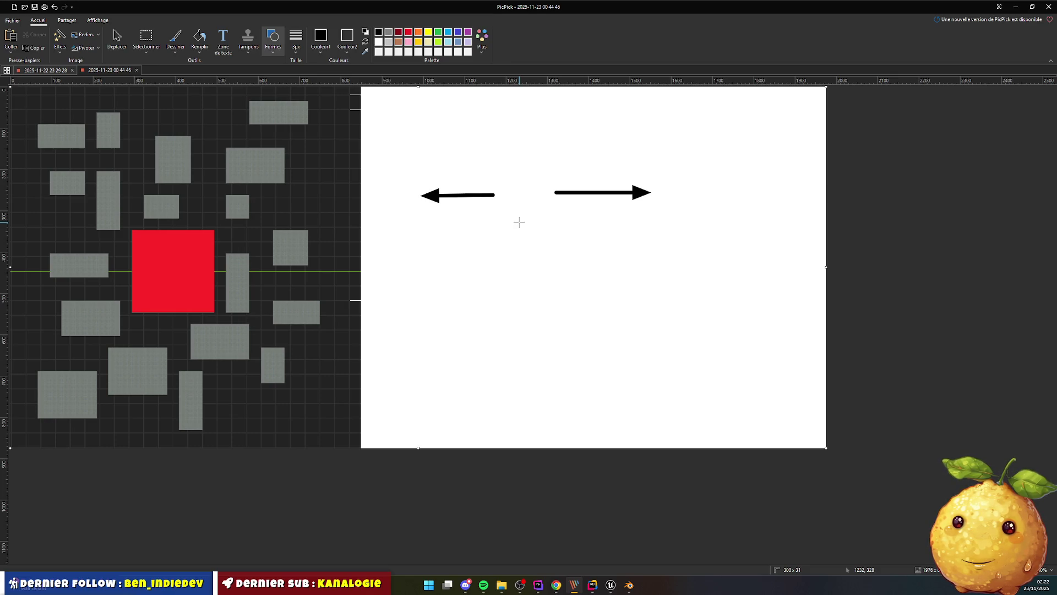
Join the two top arrows with a thin line, then crop the canvas back to the original sketch
{"action": "left_click_drag", "start_coordinate": [500, 193], "coordinate": [562, 192]}
{"action": "left_click", "coordinate": [538, 197]}
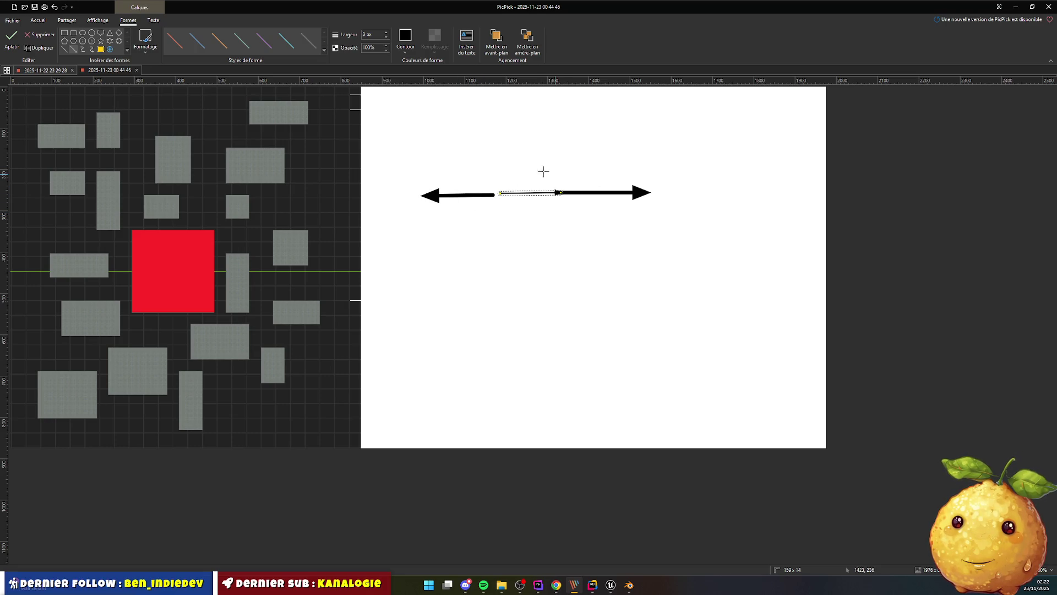
{"action": "left_click", "coordinate": [810, 239]}
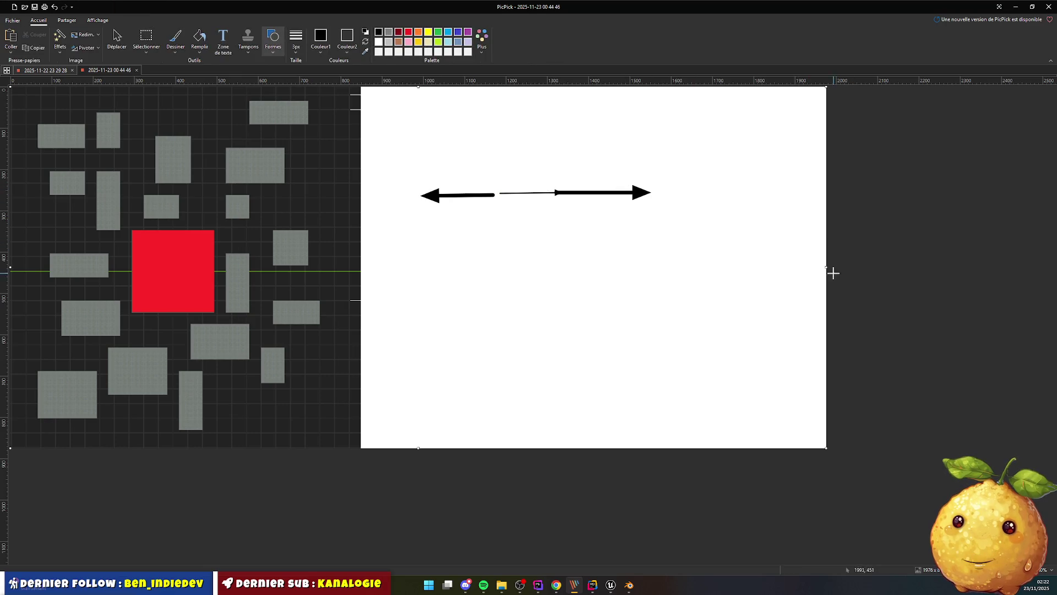
{"action": "left_click_drag", "start_coordinate": [826, 266], "coordinate": [361, 263]}
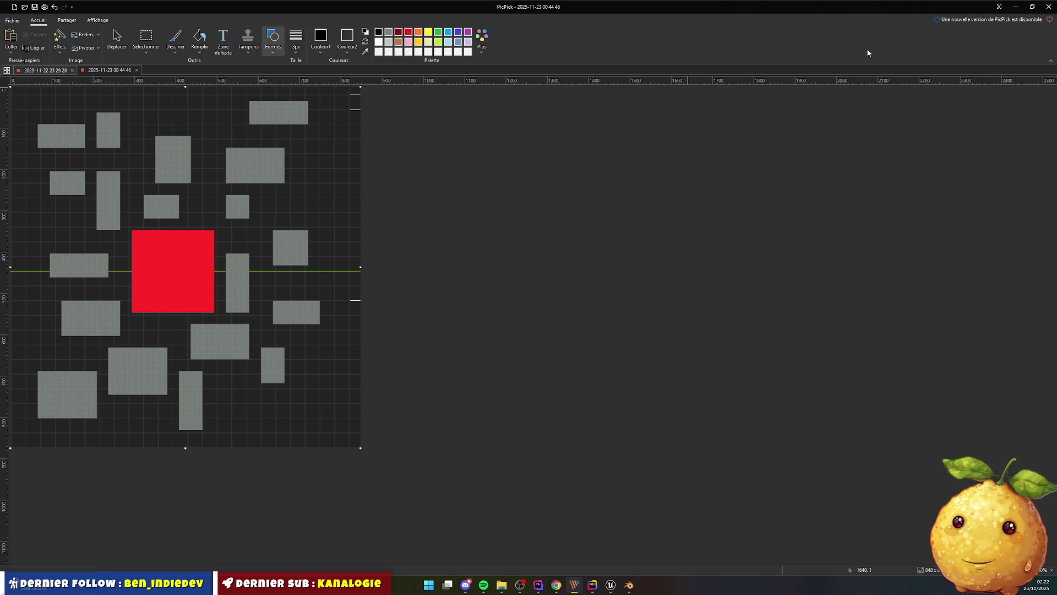
{"action": "left_click", "coordinate": [1016, 6]}
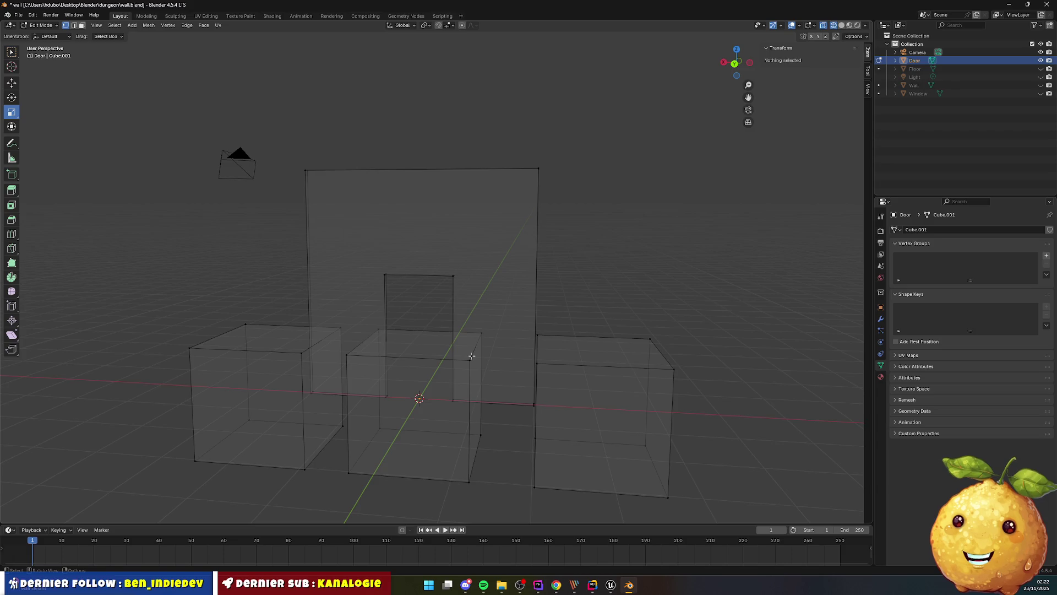
In top view, select the left square and delete its face
{"action": "key", "text": "KP_7"}
{"action": "mouse_move", "coordinate": [193, 188]}
{"action": "left_mouse_down"}
{"action": "mouse_move", "coordinate": [311, 344]}
{"action": "mouse_move", "coordinate": [345, 354]}
{"action": "mouse_move", "coordinate": [297, 327]}
{"action": "left_mouse_up"}
{"action": "left_click", "coordinate": [346, 354]}
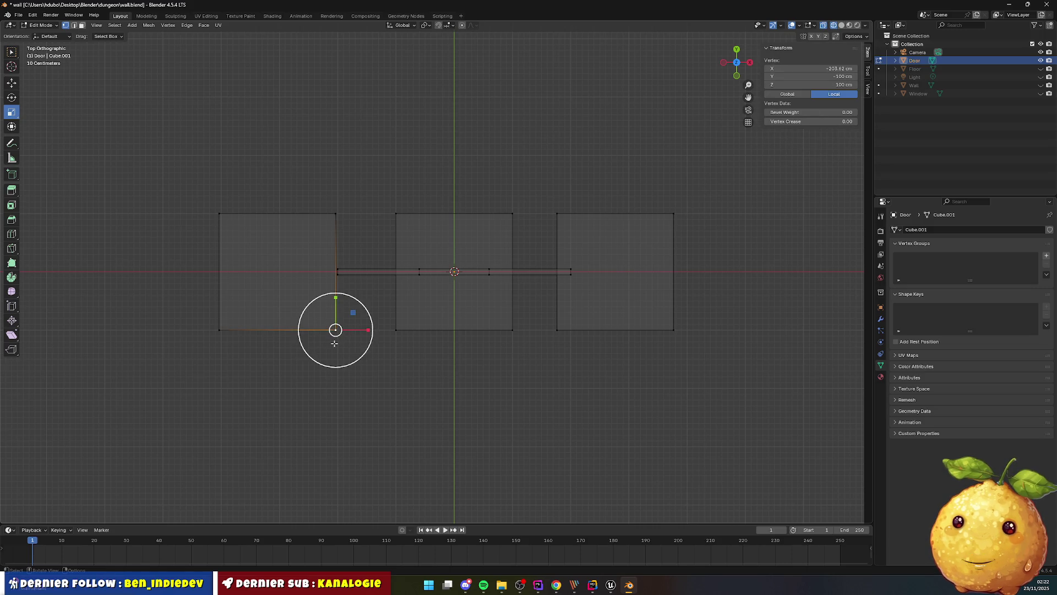
{"action": "left_click", "coordinate": [333, 369]}
{"action": "mouse_move", "coordinate": [337, 336]}
{"action": "left_mouse_down"}
{"action": "mouse_move", "coordinate": [253, 230]}
{"action": "mouse_move", "coordinate": [190, 196]}
{"action": "left_mouse_up"}
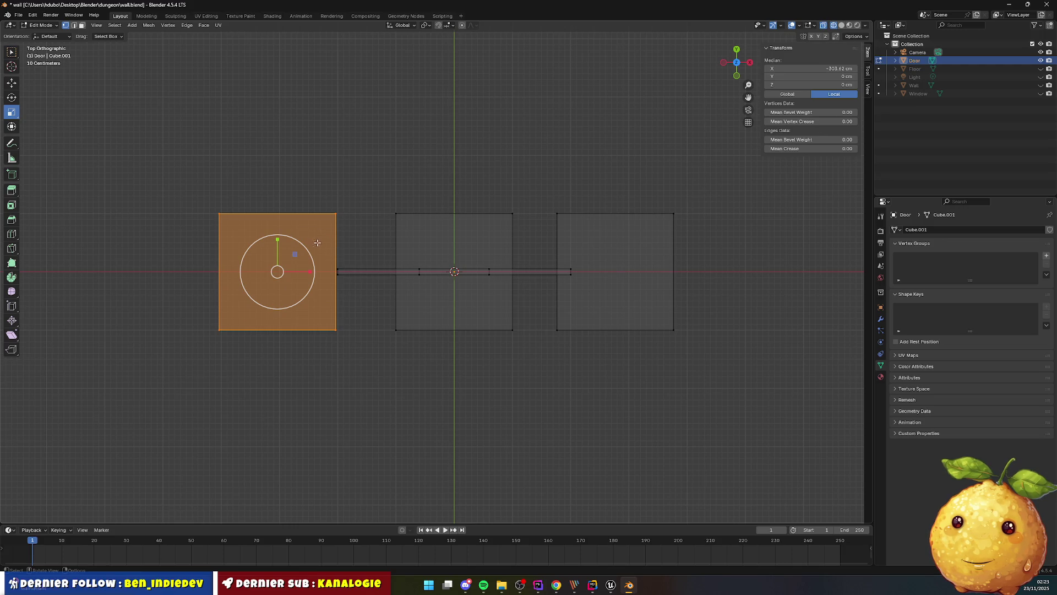
{"action": "key", "text": "x"}
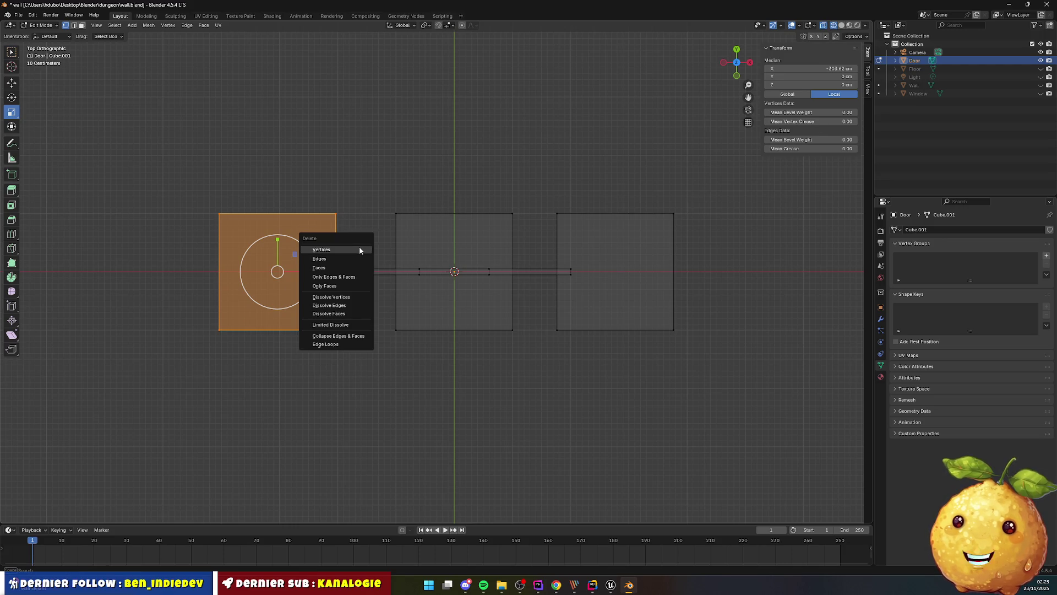
{"action": "left_click", "coordinate": [326, 249]}
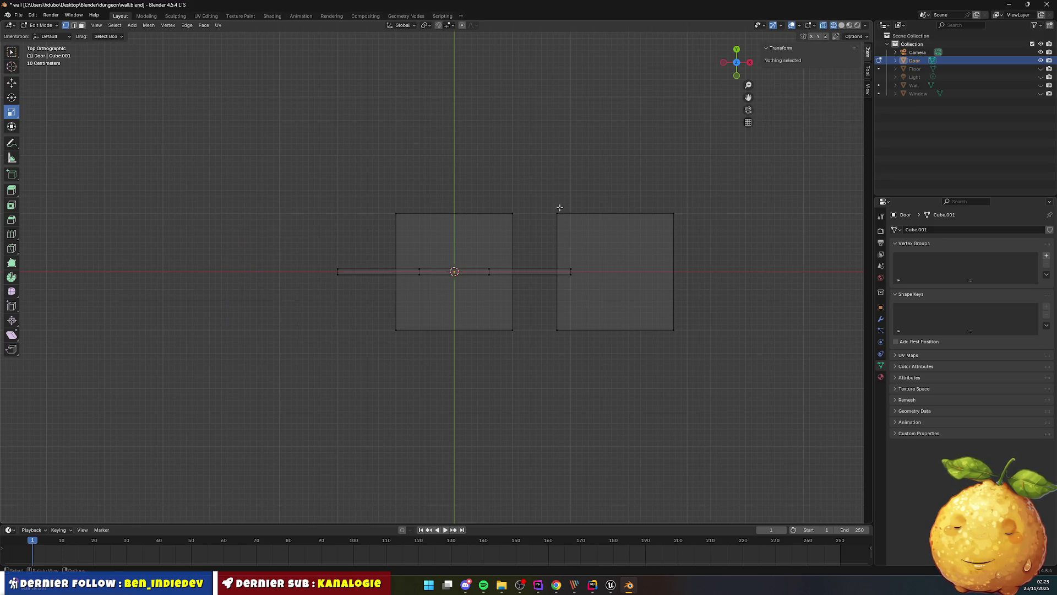
Select the right square's top and bottom edges and delete them
{"action": "left_click_drag", "start_coordinate": [689, 206], "coordinate": [547, 224]}
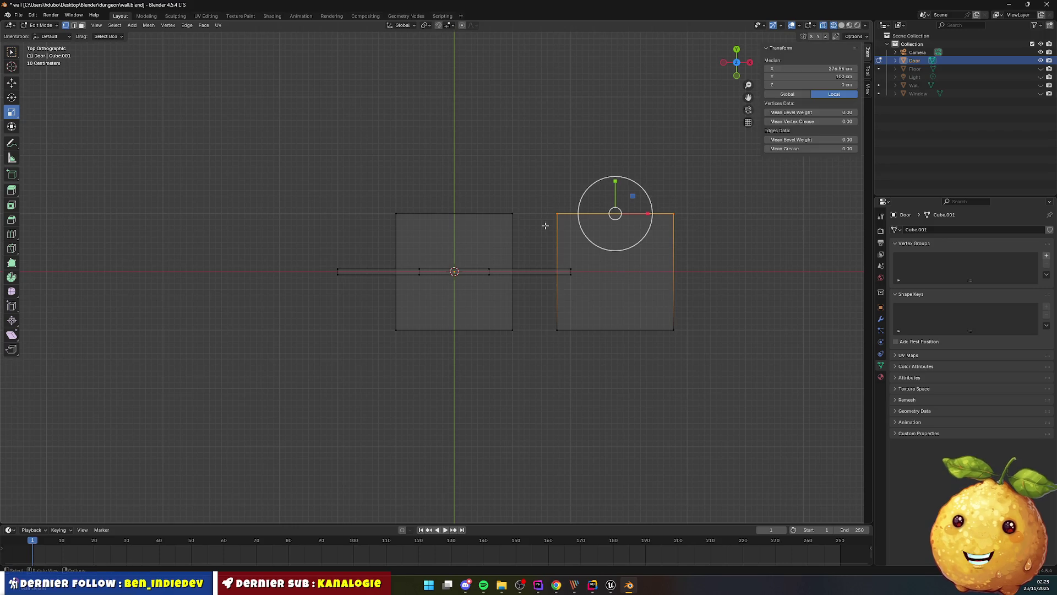
{"action": "left_click_drag", "start_coordinate": [549, 322], "coordinate": [684, 344]}
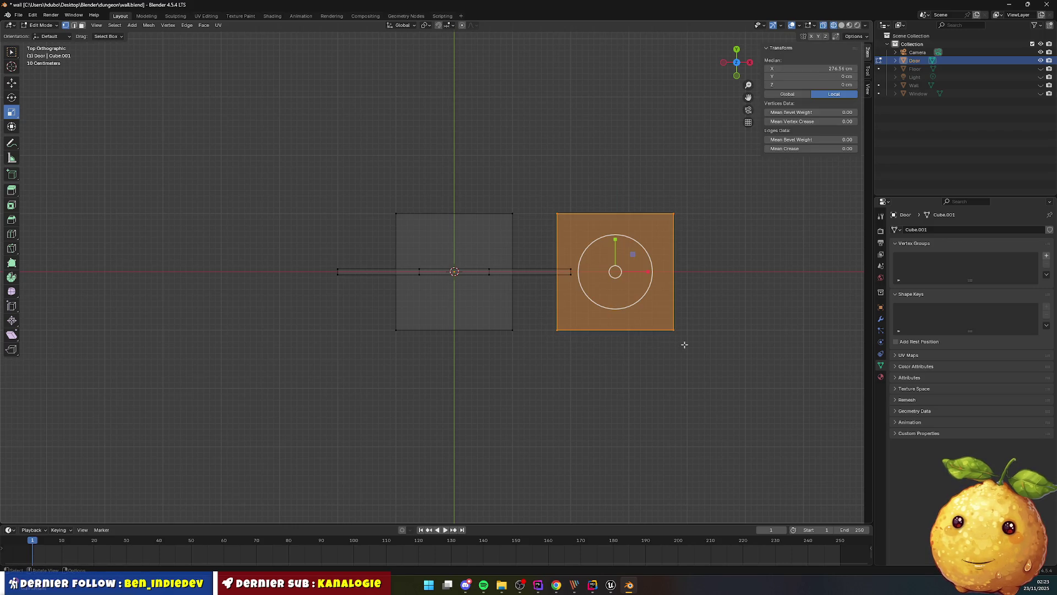
{"action": "key", "text": "x"}
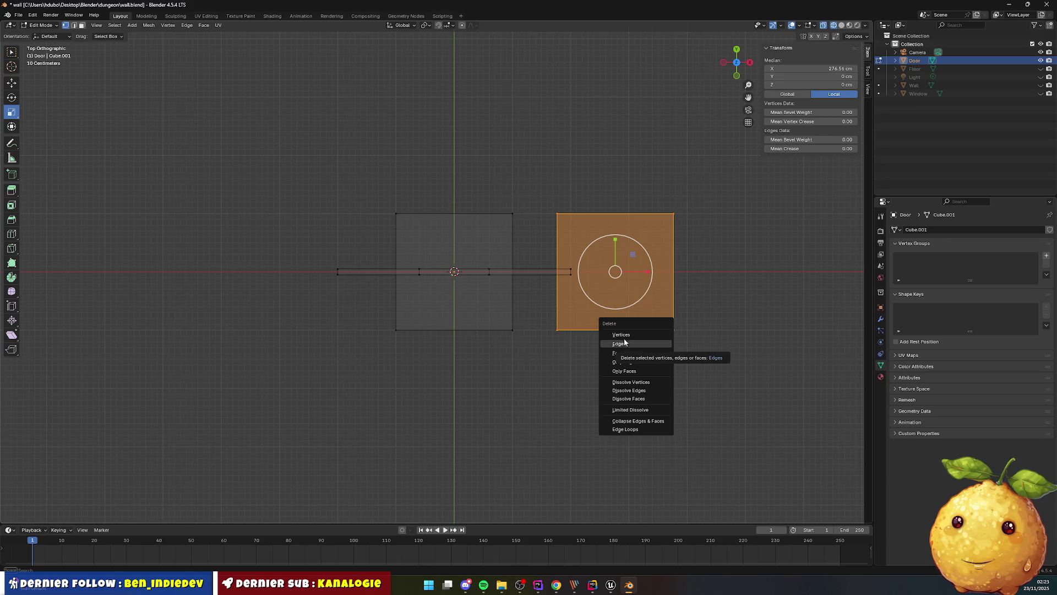
{"action": "left_click", "coordinate": [619, 344]}
Delete the remaining square face and return to Object Mode
{"action": "left_click_drag", "start_coordinate": [376, 204], "coordinate": [547, 227]}
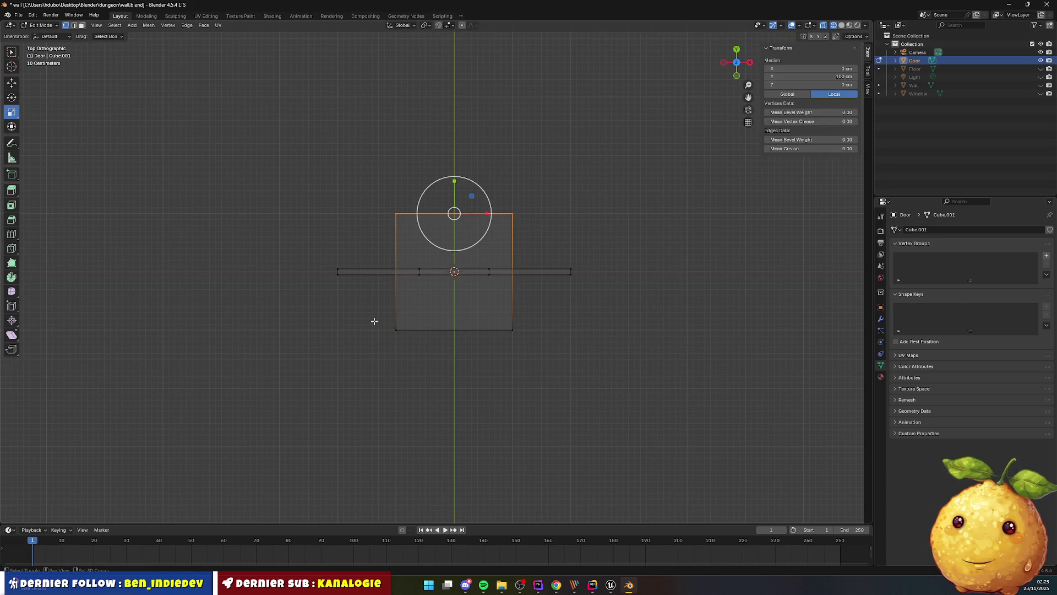
{"action": "left_click_drag", "start_coordinate": [372, 319], "coordinate": [567, 352]}
{"action": "key", "text": "x"}
{"action": "left_click", "coordinate": [524, 353]}
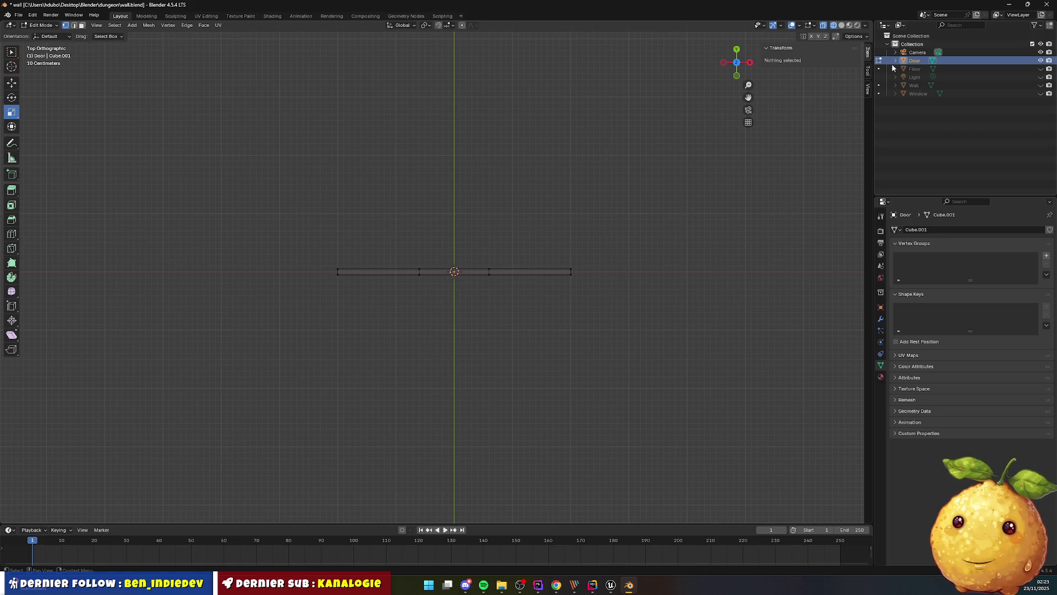
{"action": "key", "text": "Tab"}
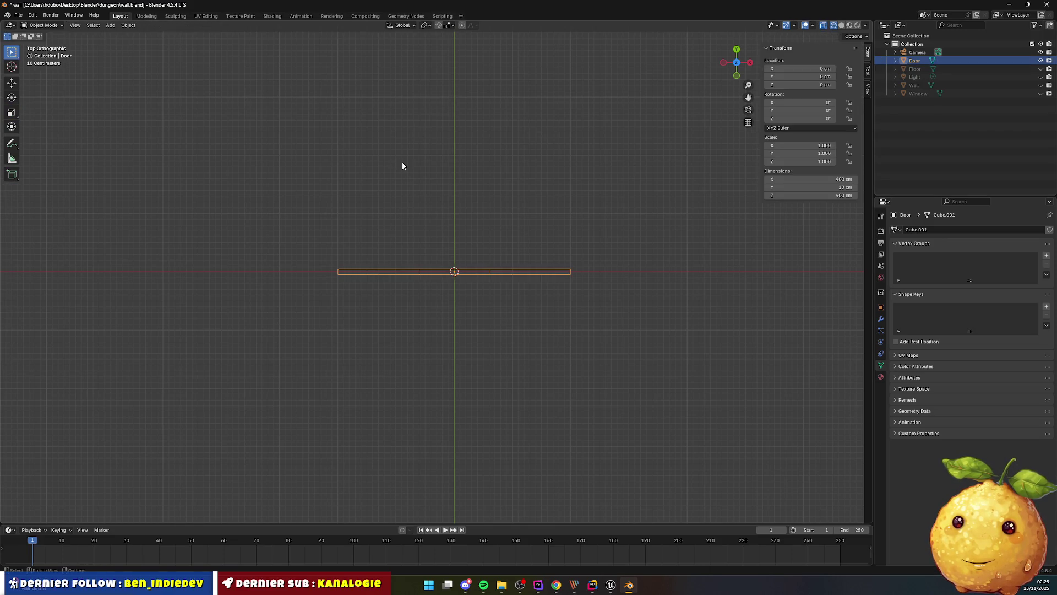
Add a cube and switch the viewport to solid grey shading
{"action": "left_click", "coordinate": [357, 199]}
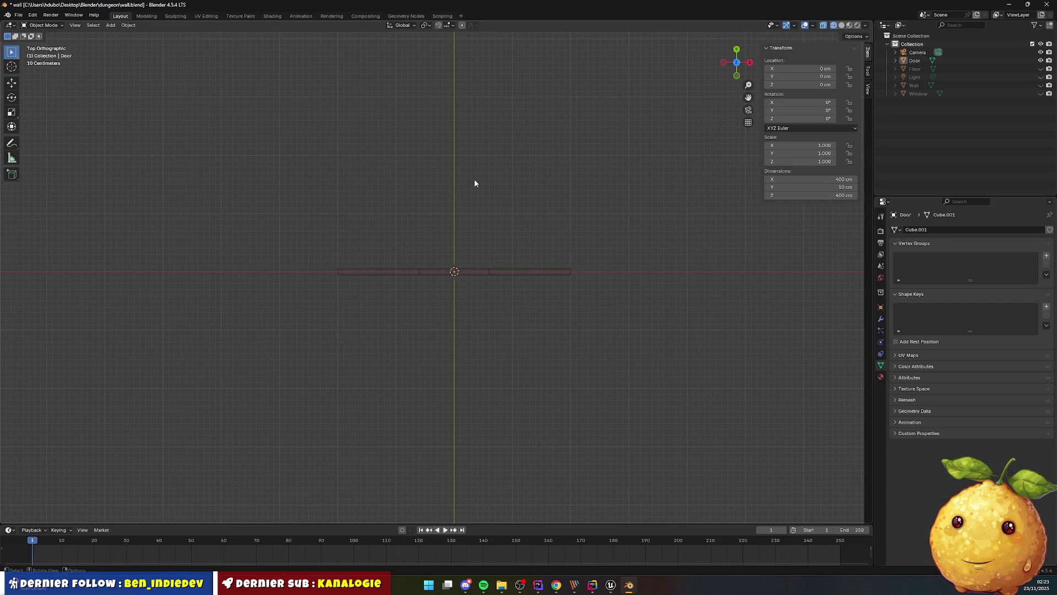
{"action": "mouse_move", "coordinate": [497, 205]}
{"action": "left_mouse_down"}
{"action": "mouse_move", "coordinate": [455, 161]}
{"action": "mouse_move", "coordinate": [403, 164]}
{"action": "left_mouse_up"}
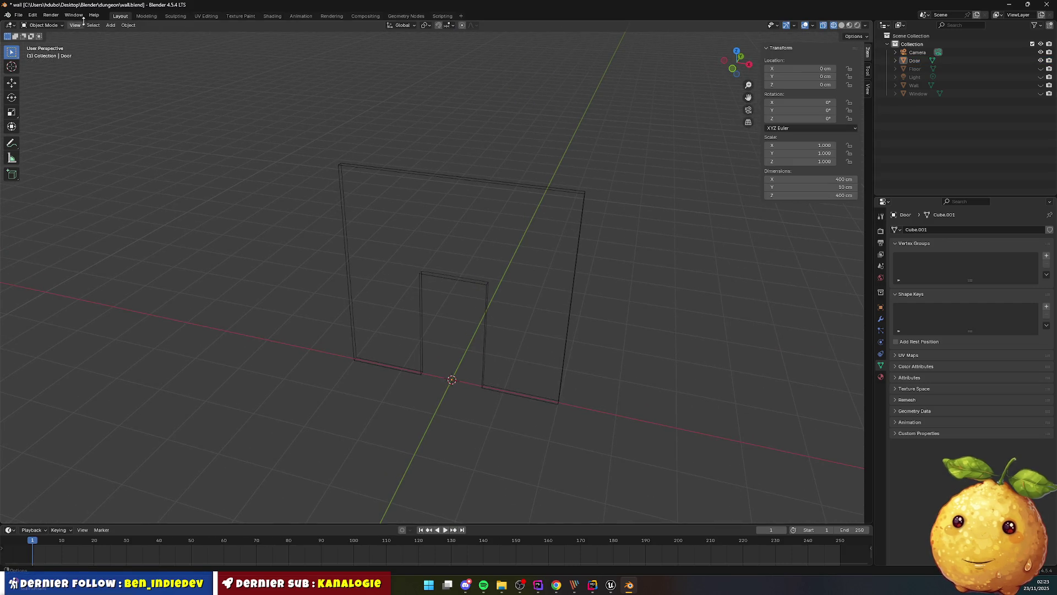
{"action": "left_click", "coordinate": [110, 25]}
{"action": "mouse_move", "coordinate": [132, 35]}
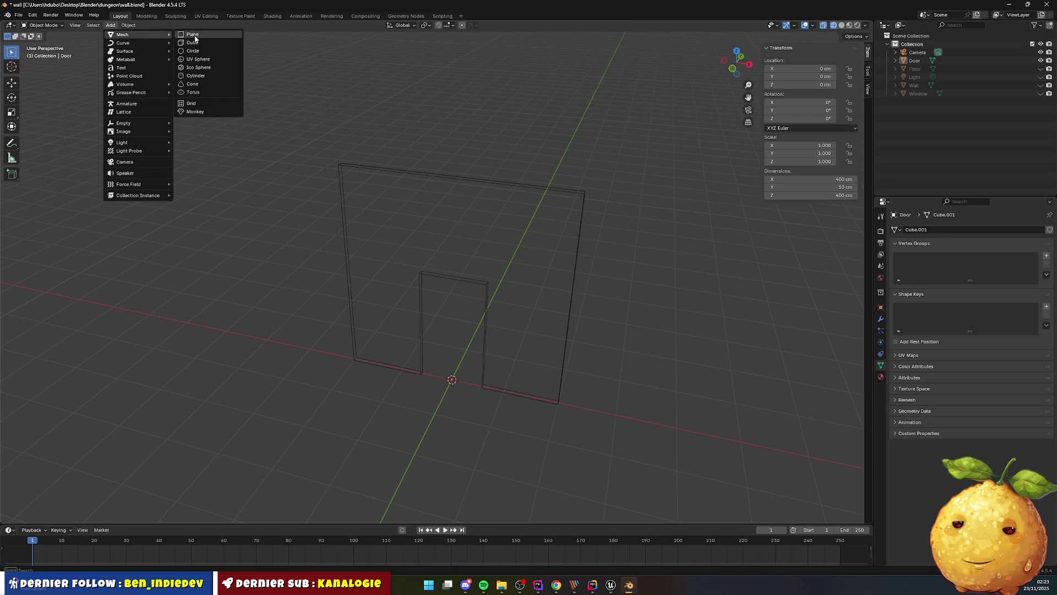
{"action": "left_click", "coordinate": [190, 43]}
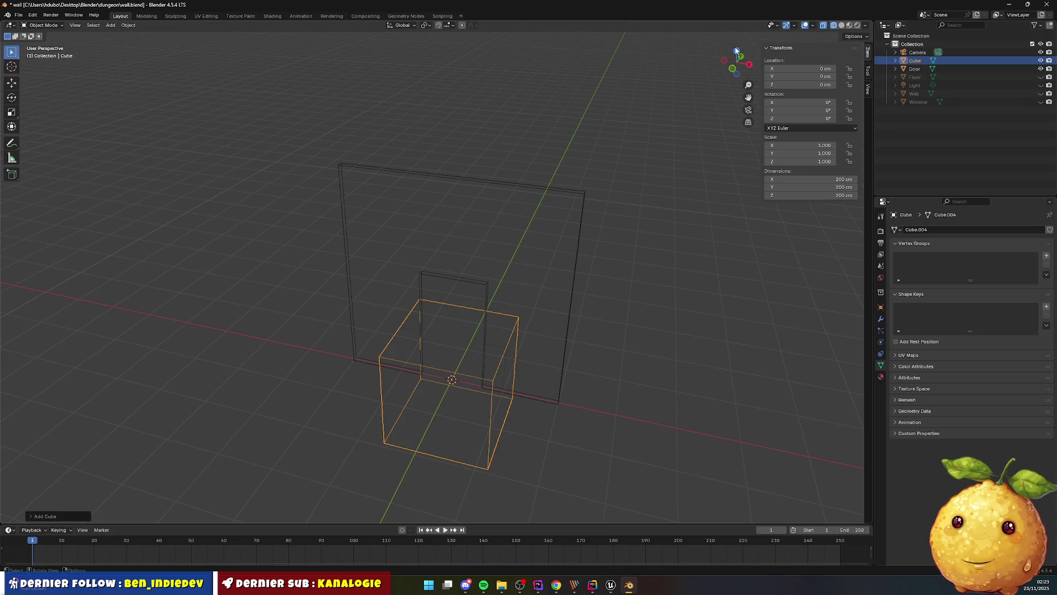
{"action": "left_click", "coordinate": [823, 26]}
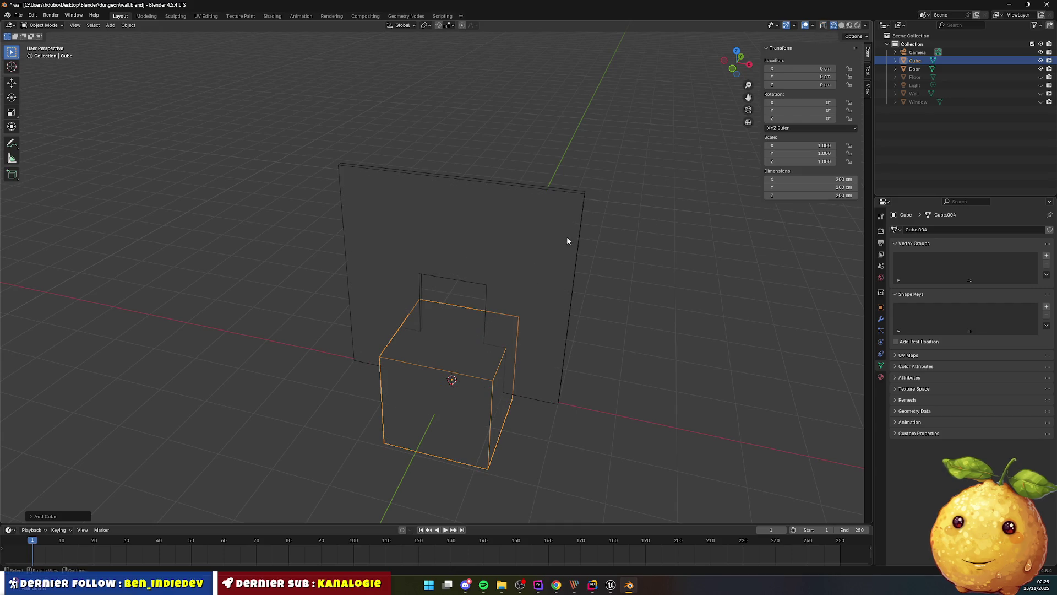
{"action": "left_click", "coordinate": [841, 26]}
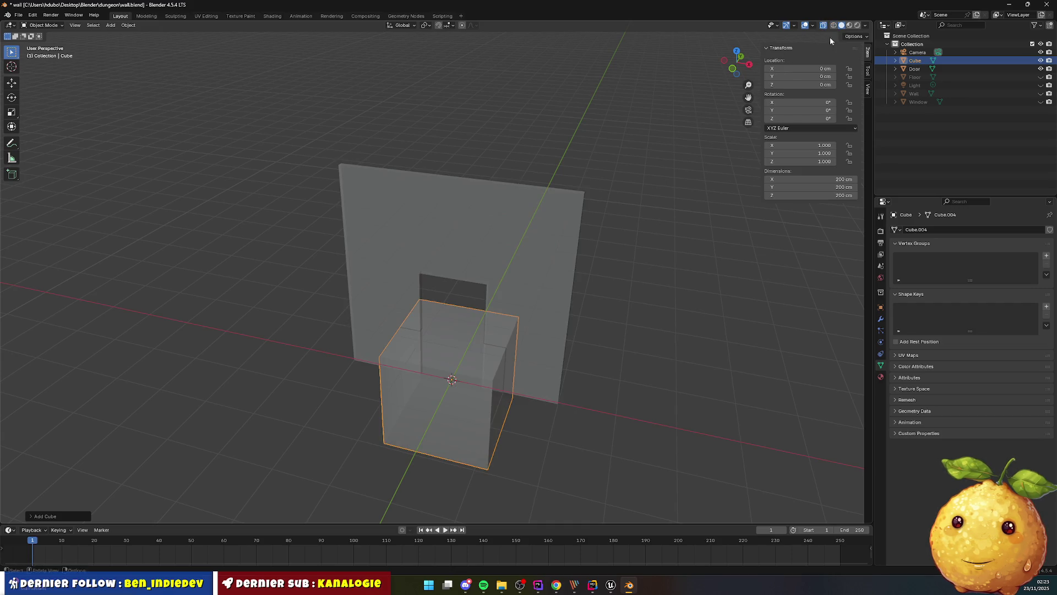
Move the cube left of the wall, then place two X-axis copies across and right of the opening
{"action": "left_click", "coordinate": [415, 403]}
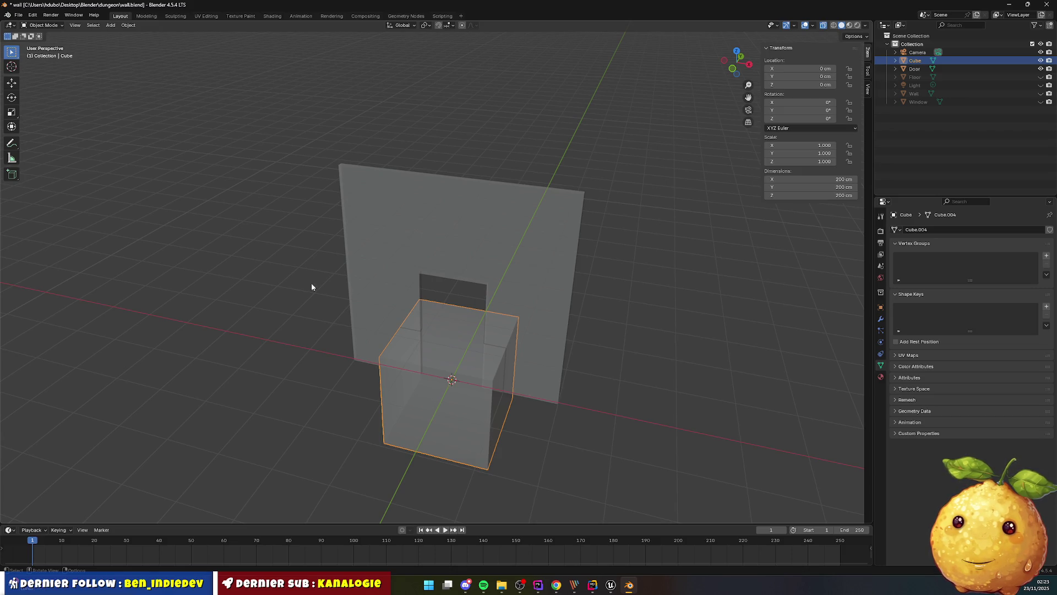
{"action": "left_click", "coordinate": [12, 82]}
{"action": "mouse_move", "coordinate": [474, 386]}
{"action": "left_mouse_down"}
{"action": "mouse_move", "coordinate": [410, 363]}
{"action": "mouse_move", "coordinate": [298, 349]}
{"action": "left_mouse_up"}
{"action": "key", "text": "shift+d"}
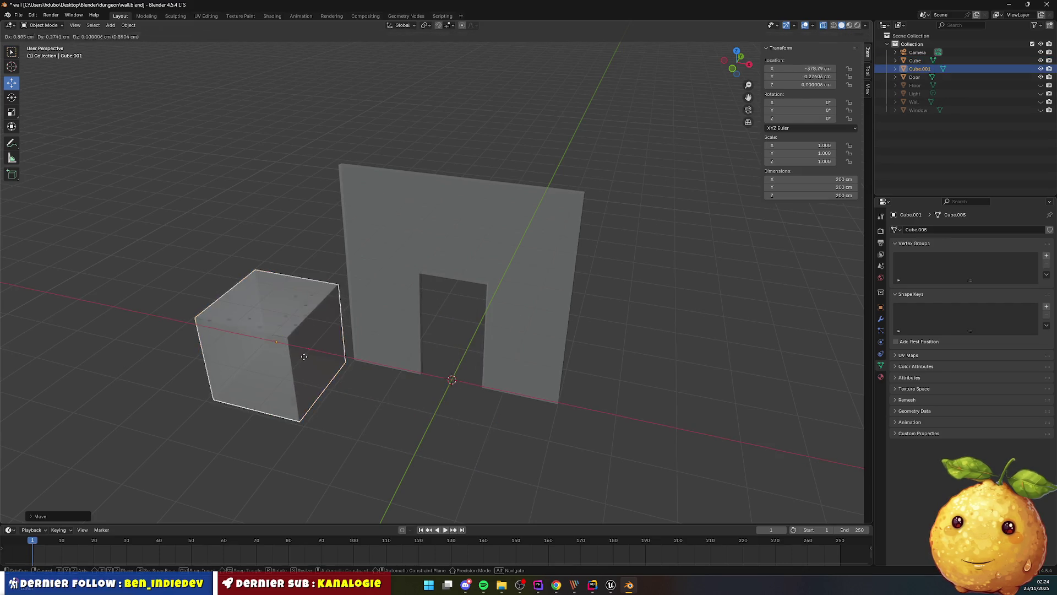
{"action": "key", "text": "x"}
{"action": "left_click", "coordinate": [424, 396]}
{"action": "key", "text": "shift+d"}
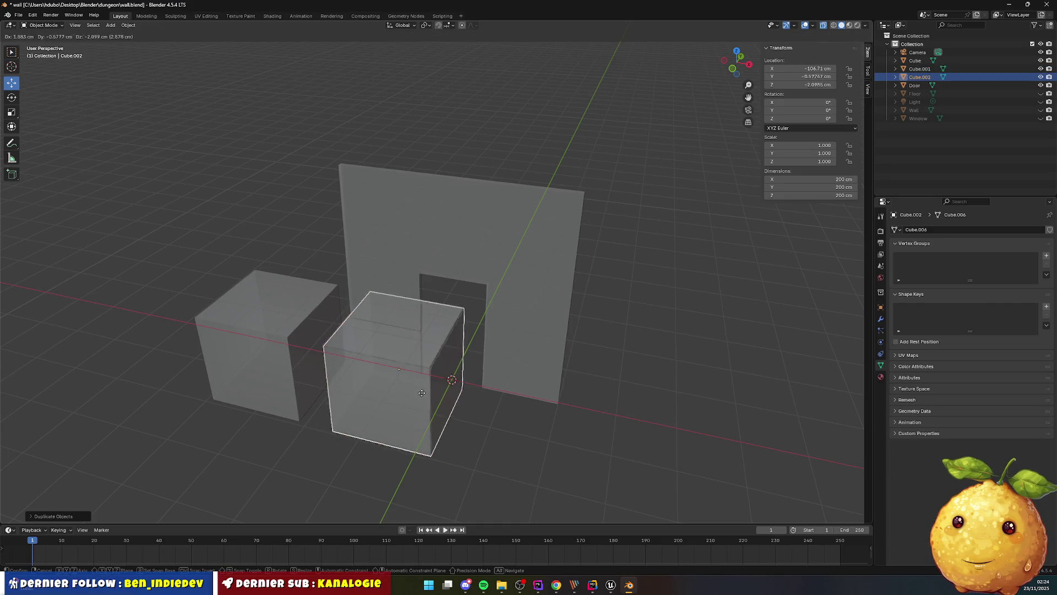
{"action": "key", "text": "x"}
{"action": "left_click", "coordinate": [586, 424]}
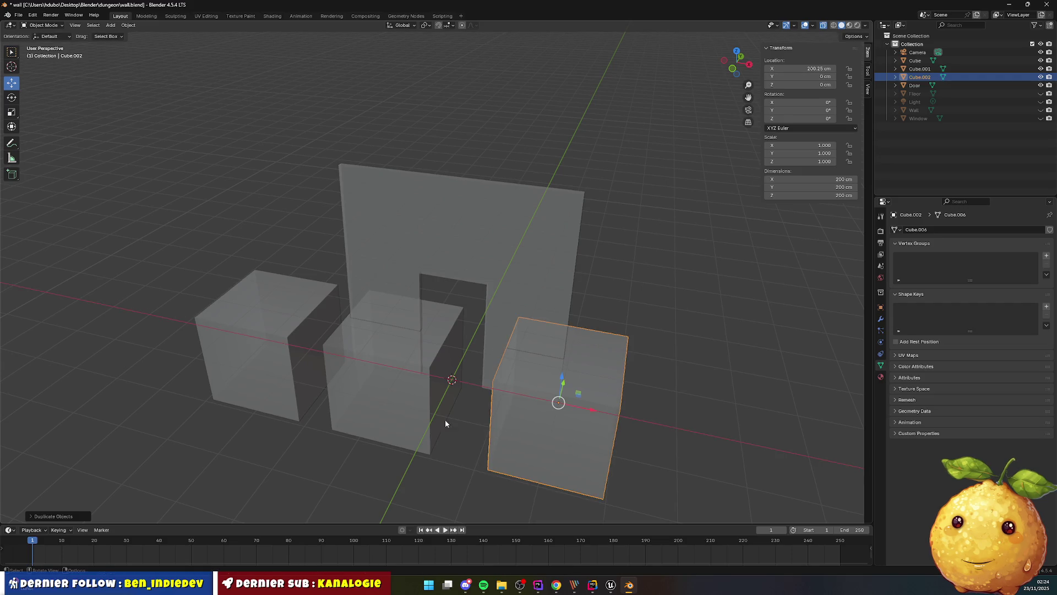
Rename the left cube to UCX_Door_01 in the Outliner
{"action": "left_click", "coordinate": [282, 313]}
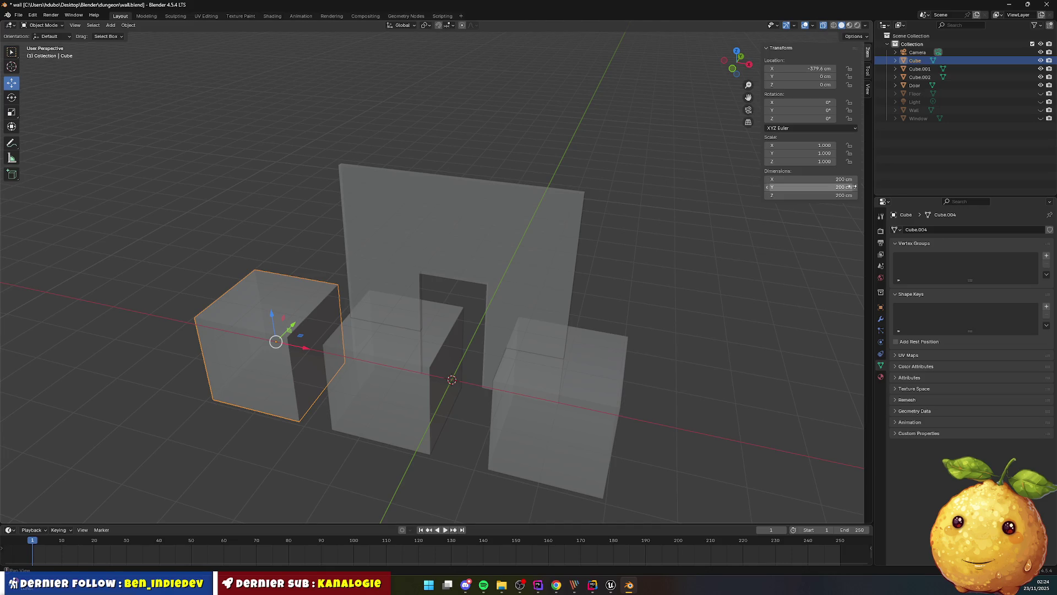
{"action": "key", "text": "alt+Tab"}
{"action": "left_click", "coordinate": [323, 342]}
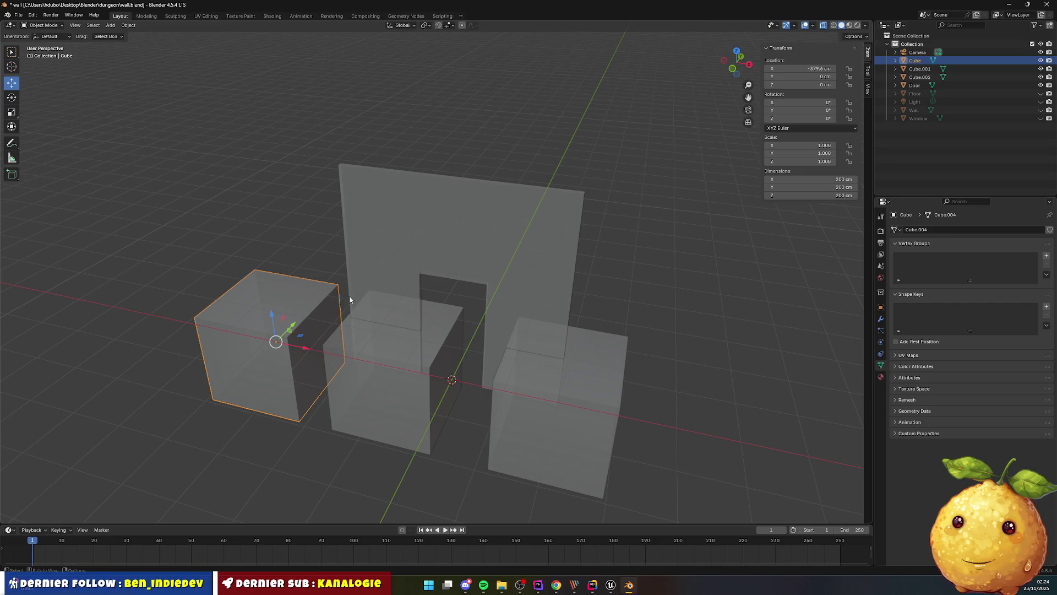
{"action": "left_click", "coordinate": [382, 338]}
{"action": "key", "text": "ctrl+z"}
{"action": "double_click", "coordinate": [915, 60]}
{"action": "type", "text": "UCX_Door_02"}
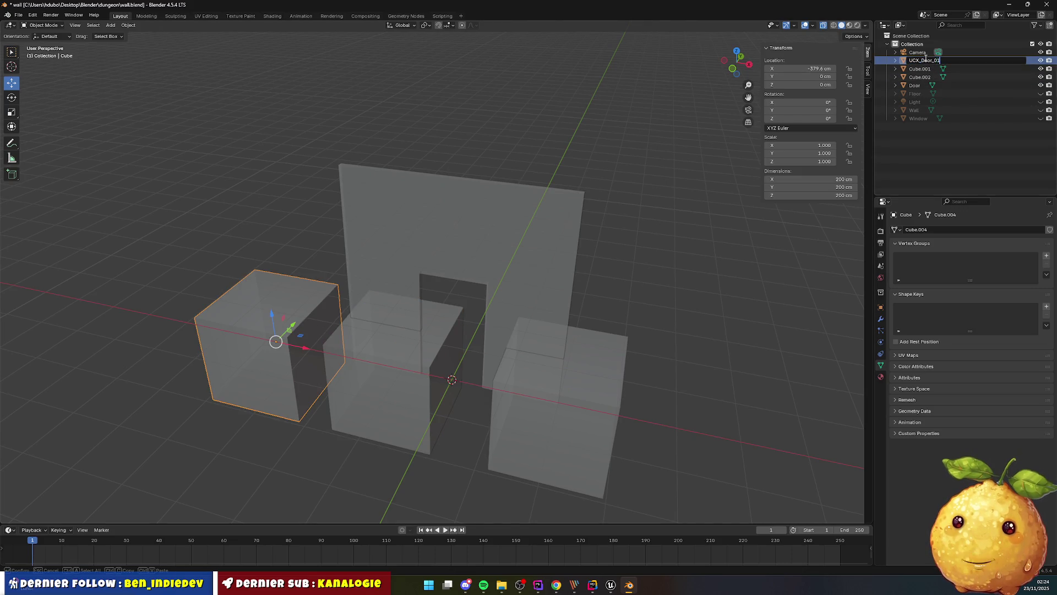
{"action": "key", "text": "Return"}
Rename Cube.001 to UCX_Door_02 and Cube.002 to UCX_Door_03
{"action": "double_click", "coordinate": [947, 62]}
{"action": "key", "text": "ctrl+v"}
{"action": "key", "text": "BackSpace"}
{"action": "type", "text": "2"}
{"action": "key", "text": "Return"}
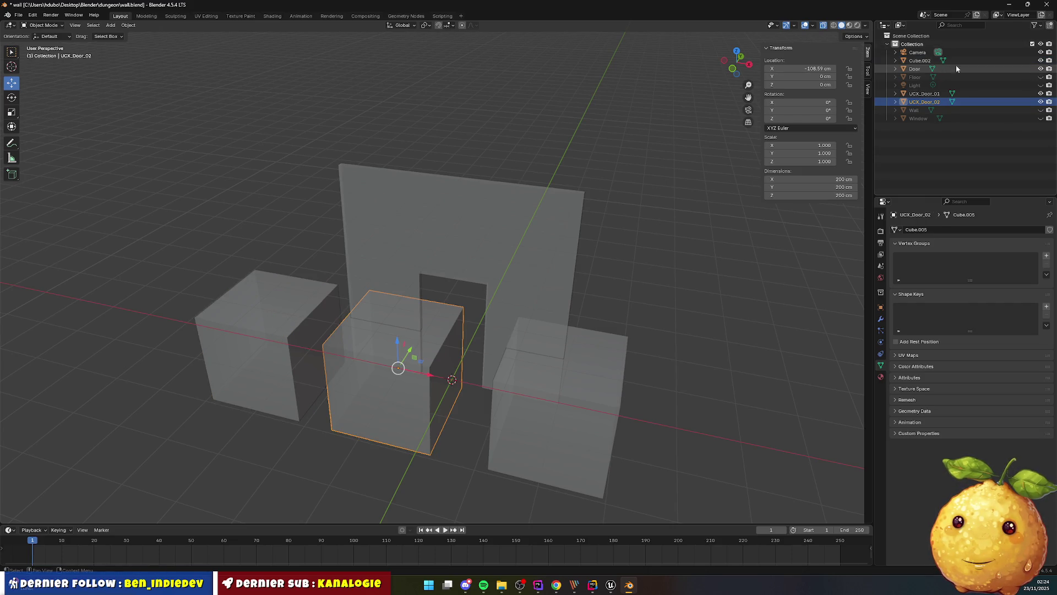
{"action": "left_click", "coordinate": [922, 61]}
{"action": "double_click", "coordinate": [923, 61]}
{"action": "type", "text": "UCX_Door_02"}
{"action": "key", "text": "BackSpace"}
{"action": "type", "text": "3"}
{"action": "key", "text": "Return"}
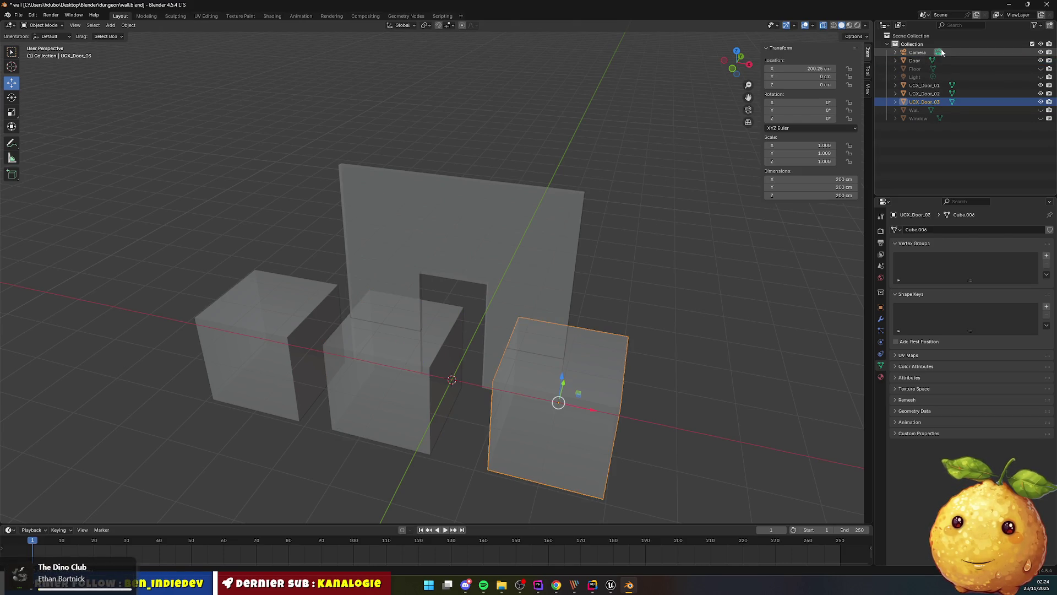